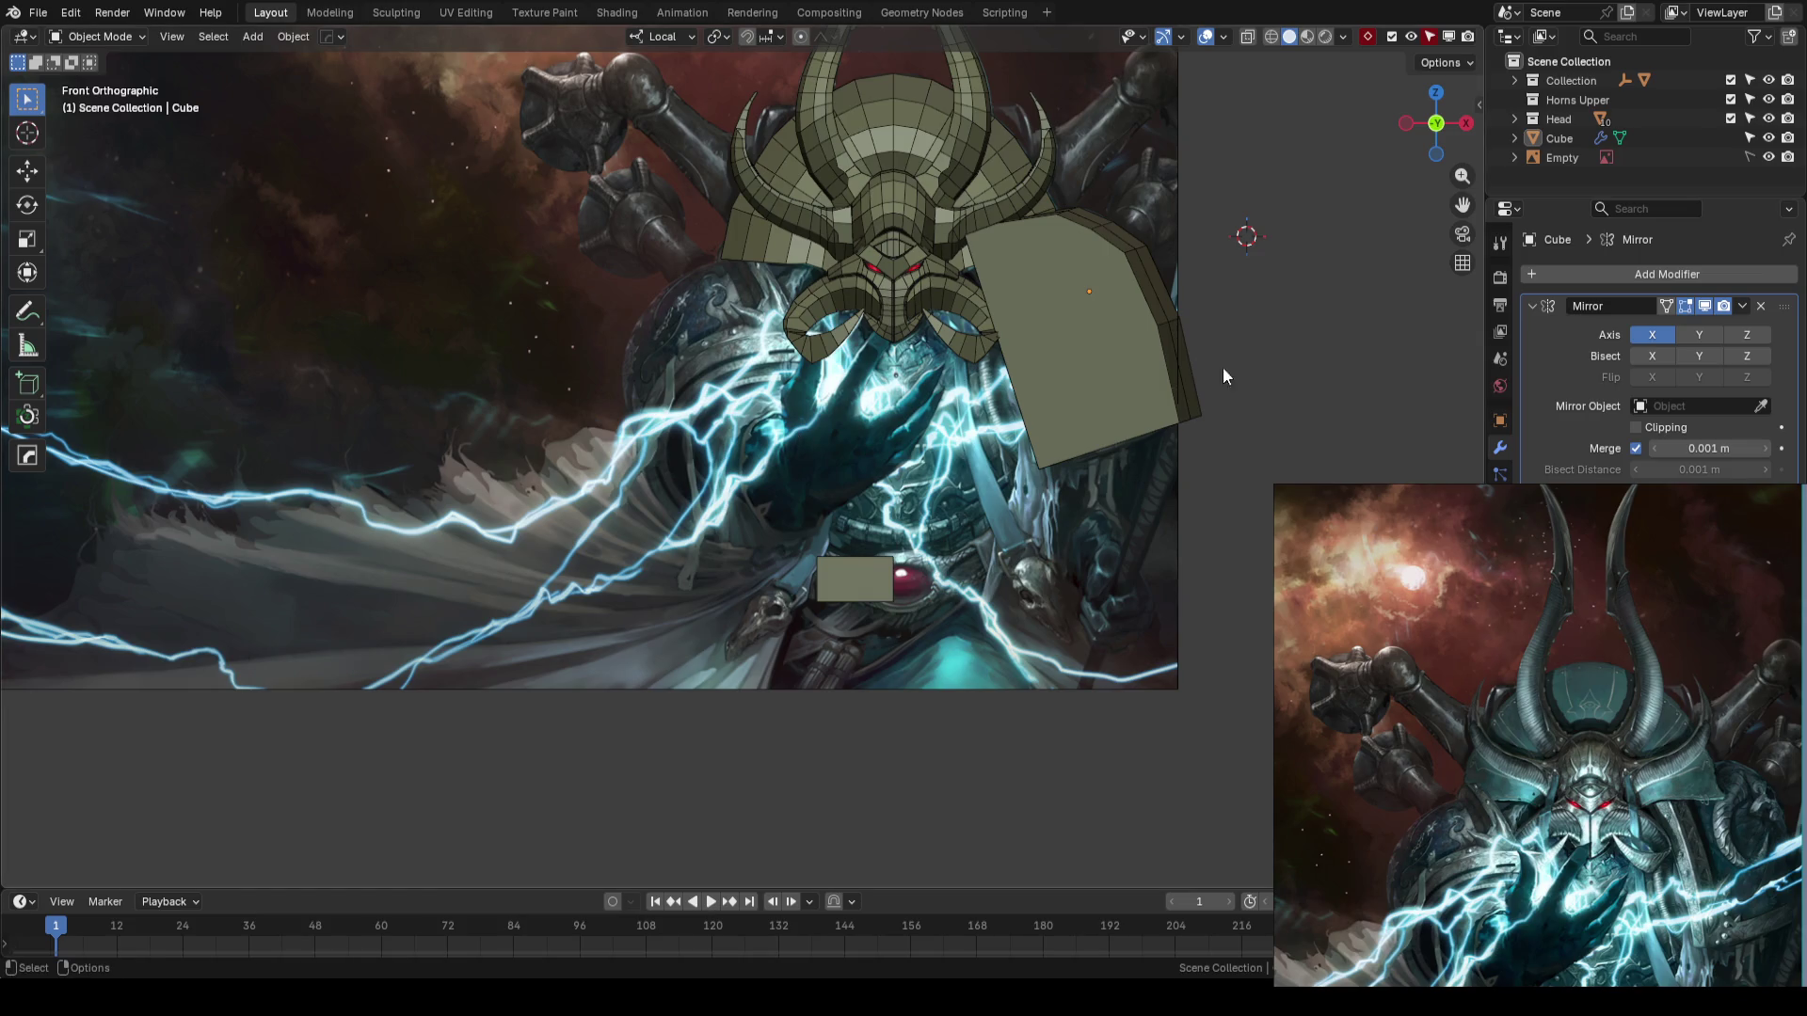
# - Save the mirrored shoulder plate and horned head blockout as AhirmanBlockout_01.blend
pyautogui.scroll(3, 964, 363)
pyautogui.hotkey('ctrl', 's')
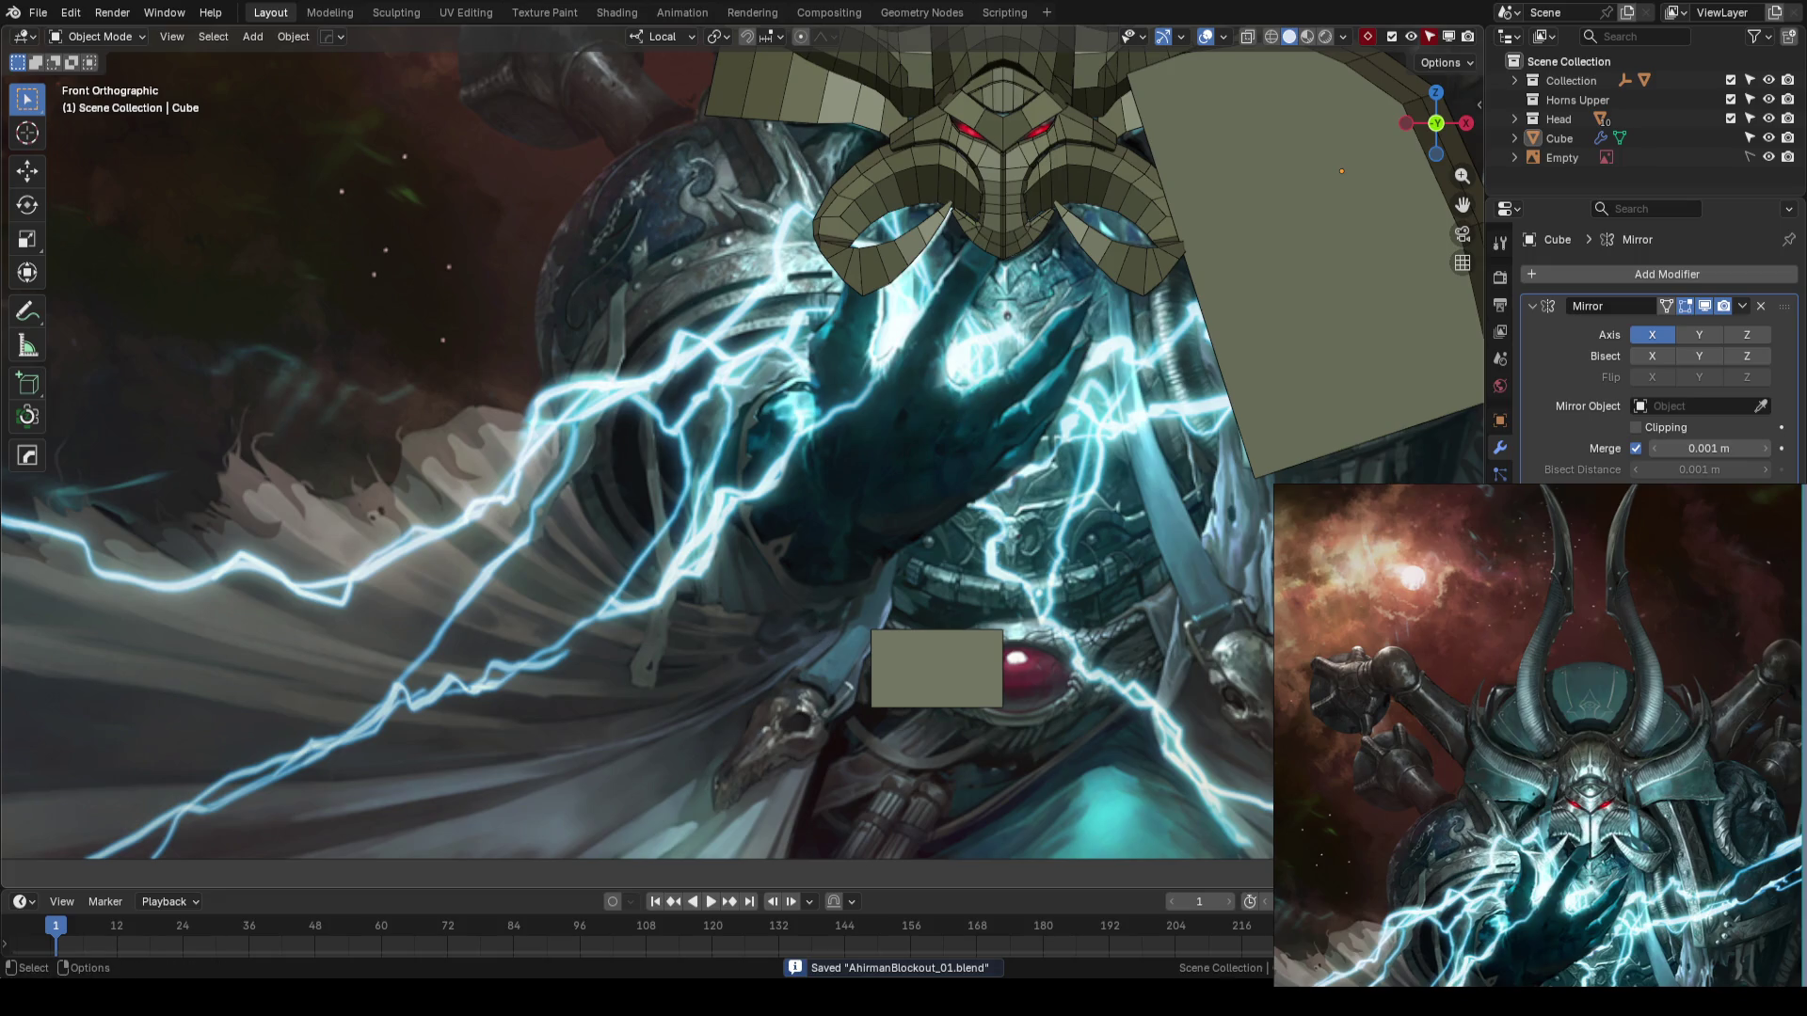
pyautogui.scroll(-2, 932, 522)
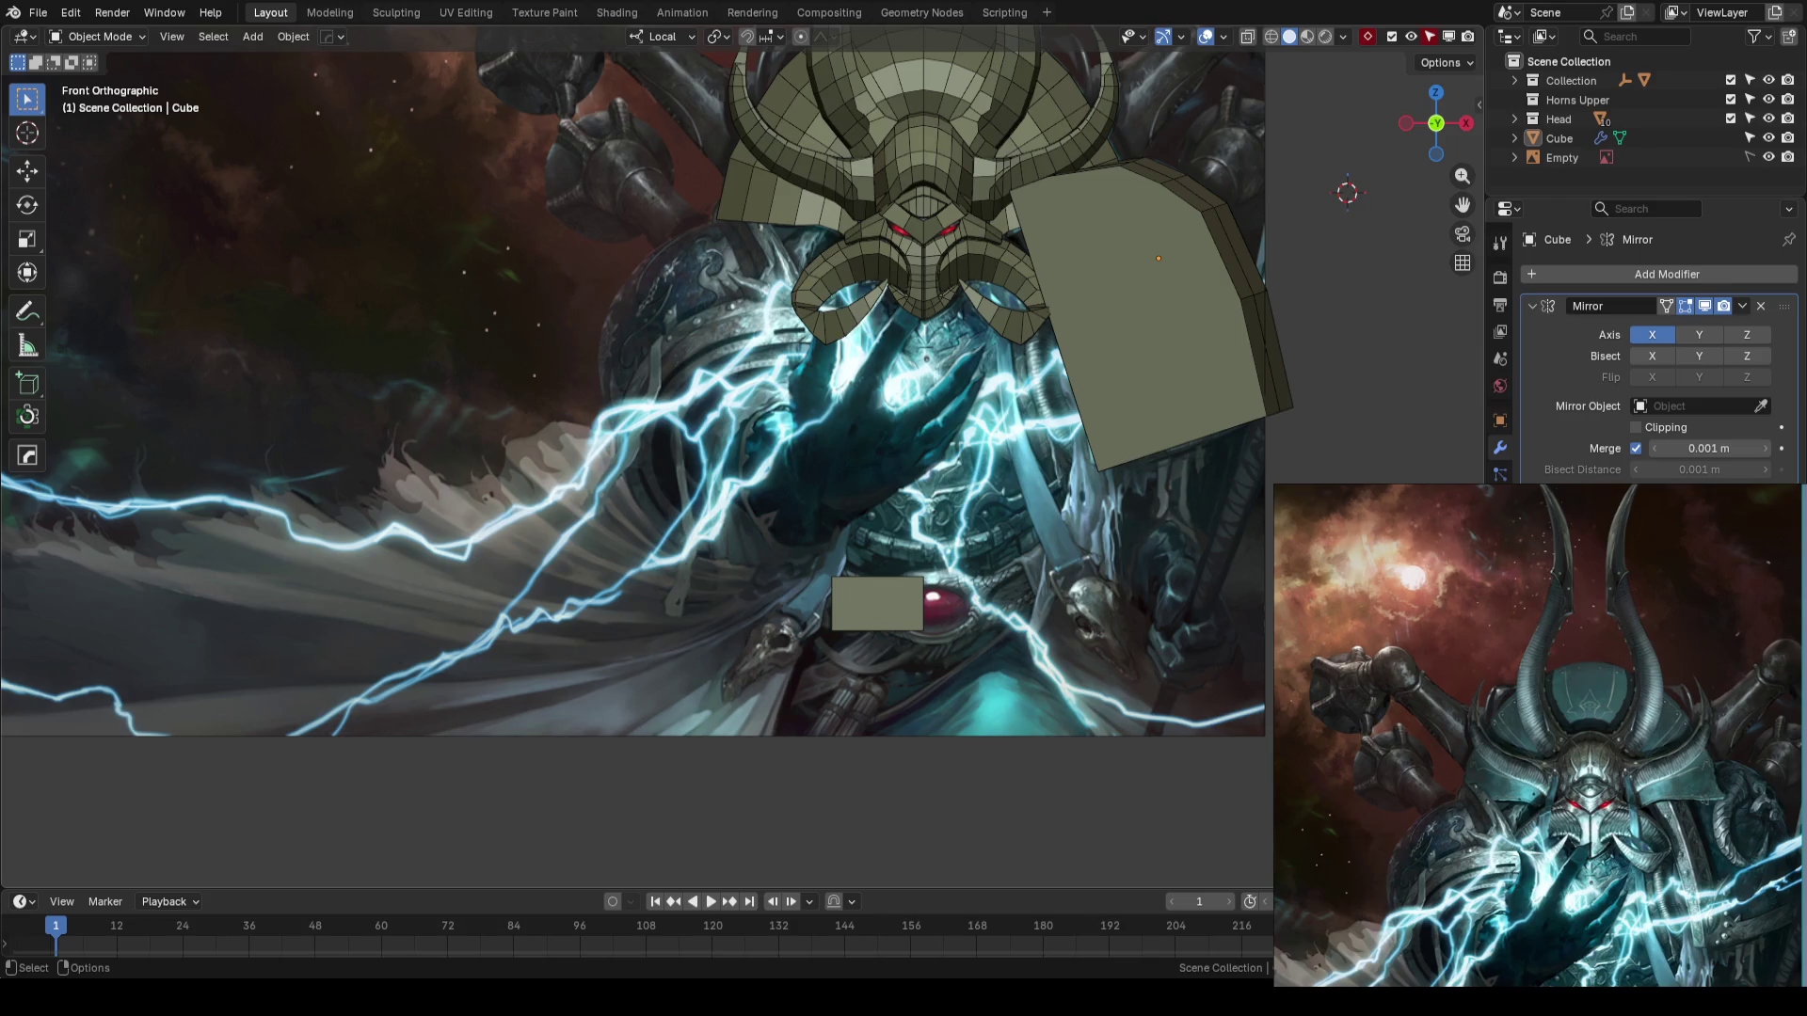
pyautogui.scroll(2, 753, 425)
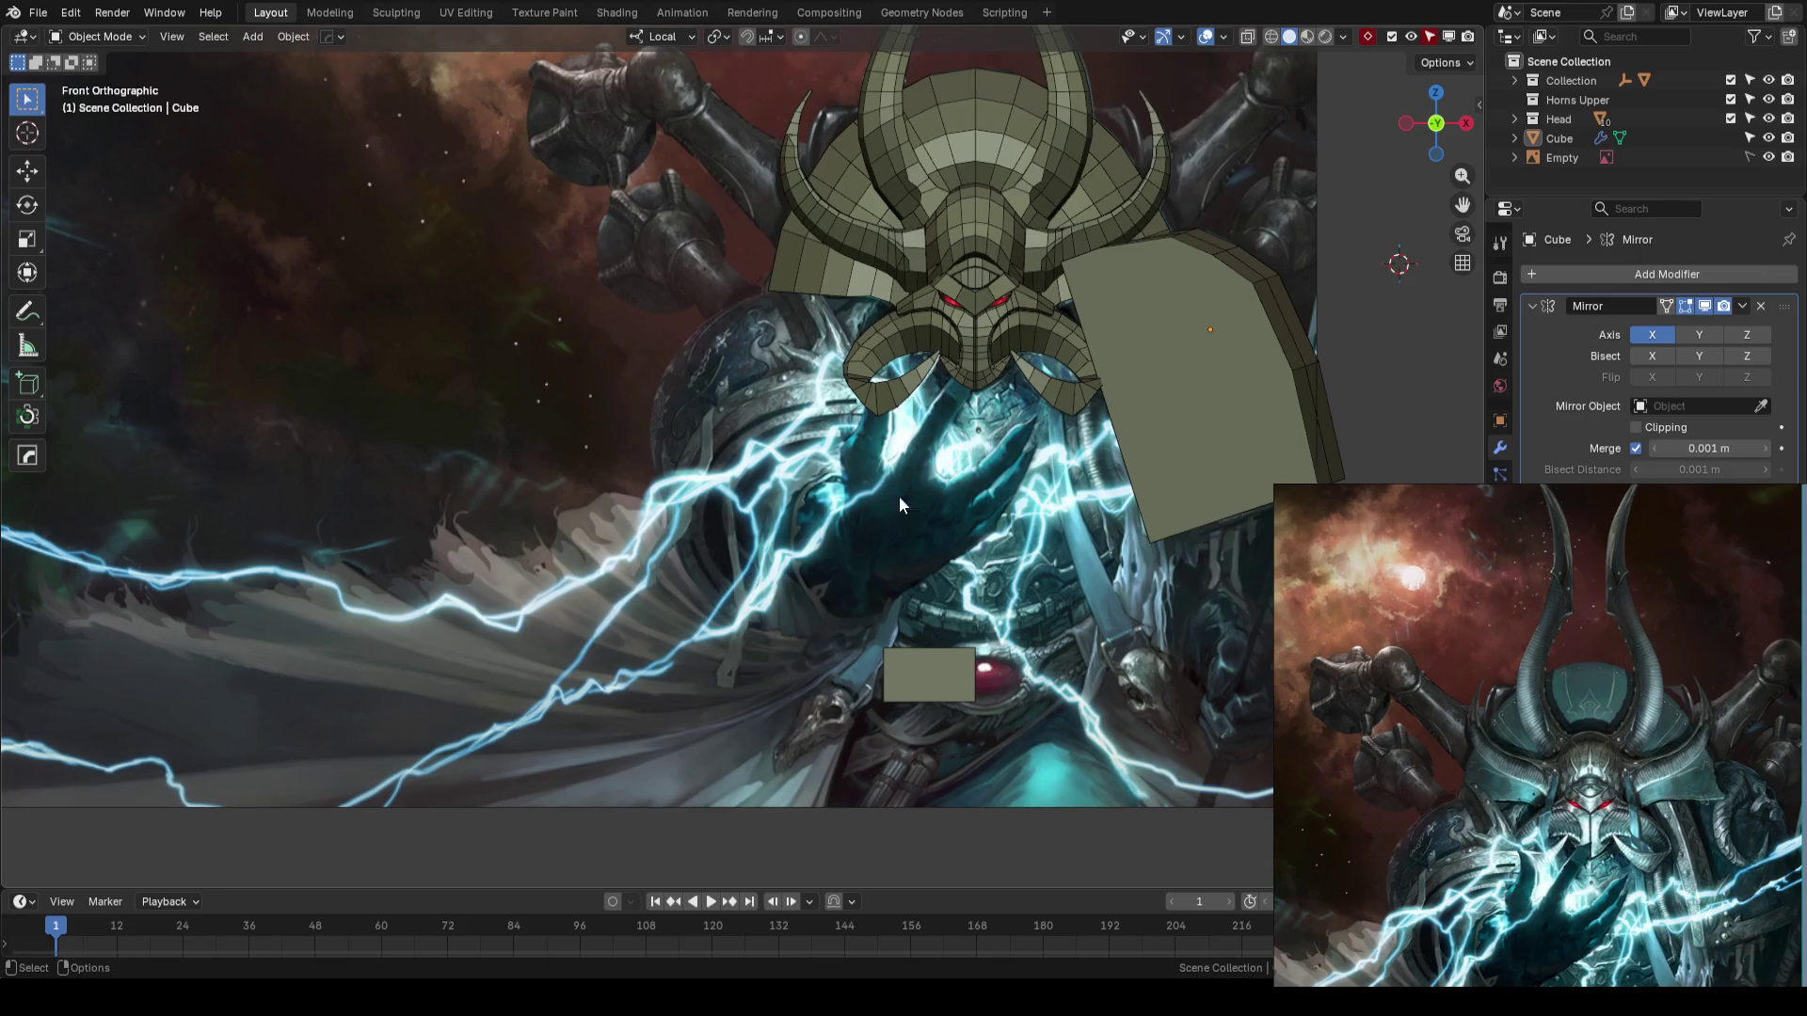
pyautogui.hotkey('ctrl', 's')
pyautogui.click(894, 362)
pyautogui.scroll(2, 894, 362)
pyautogui.scroll(1, 895, 354)
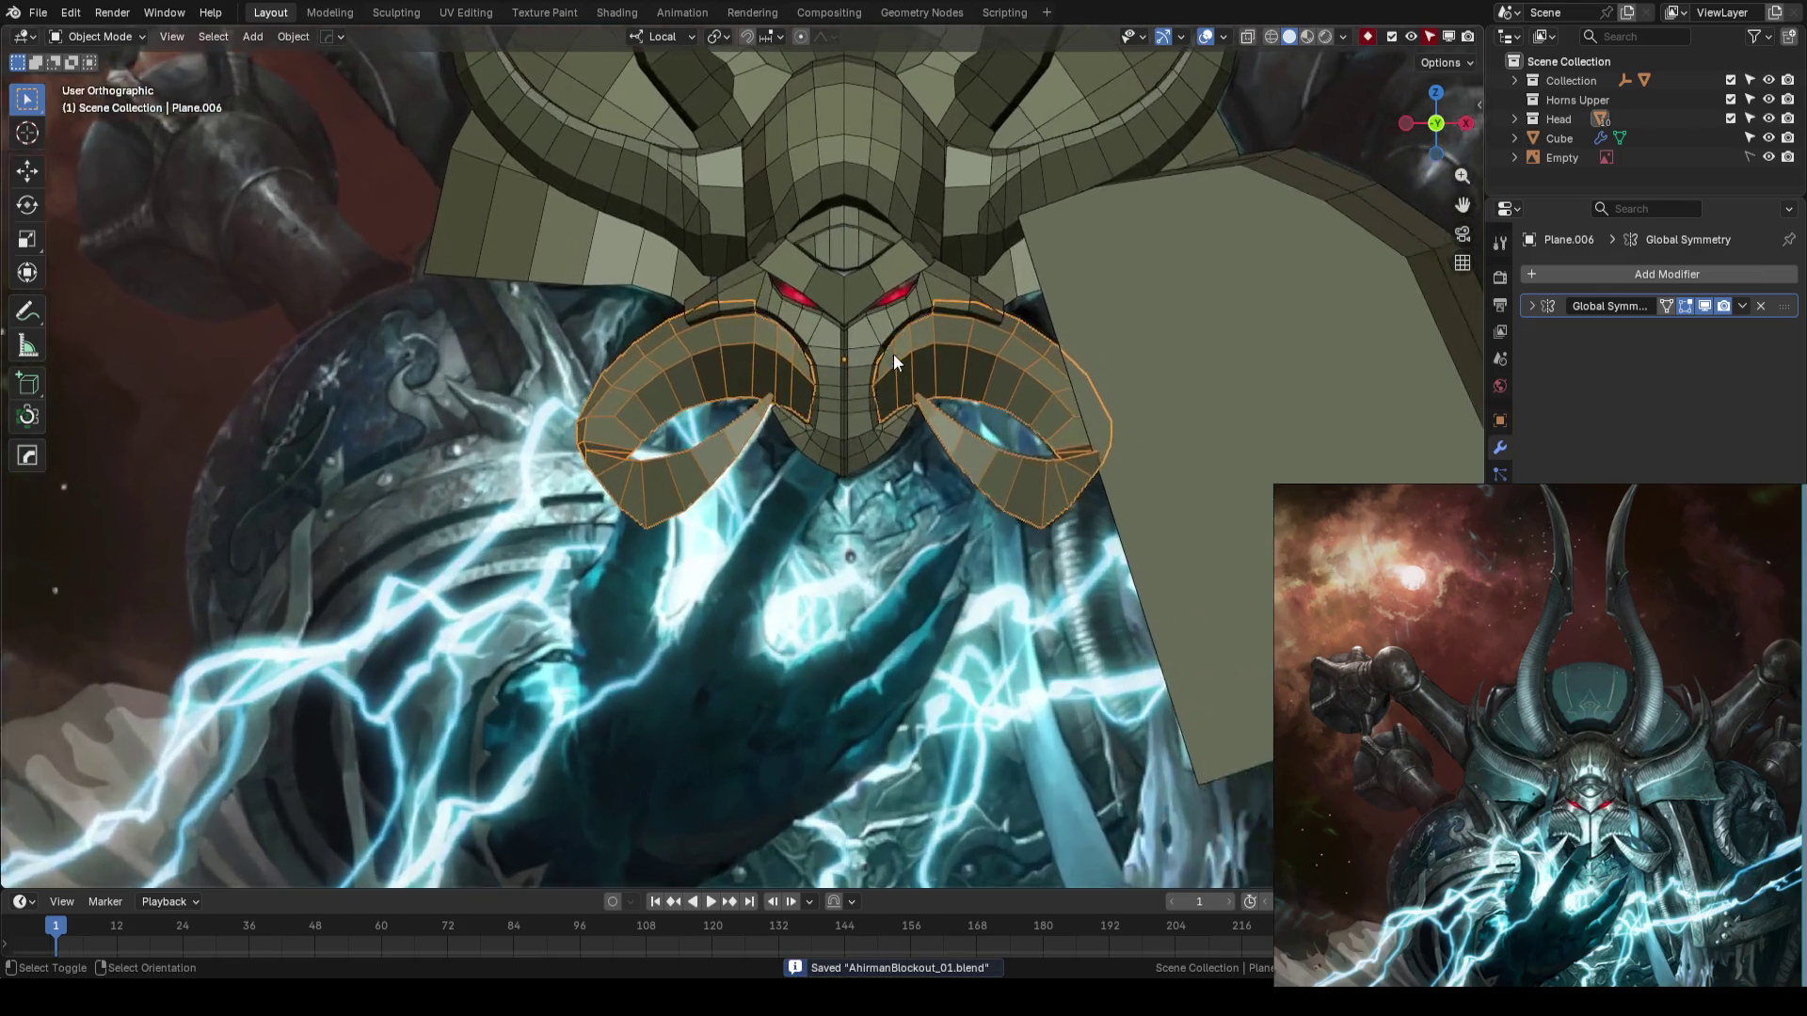
pyautogui.scroll(-5, 890, 356)
pyautogui.click(1184, 357)
pyautogui.scroll(3, 1184, 357)
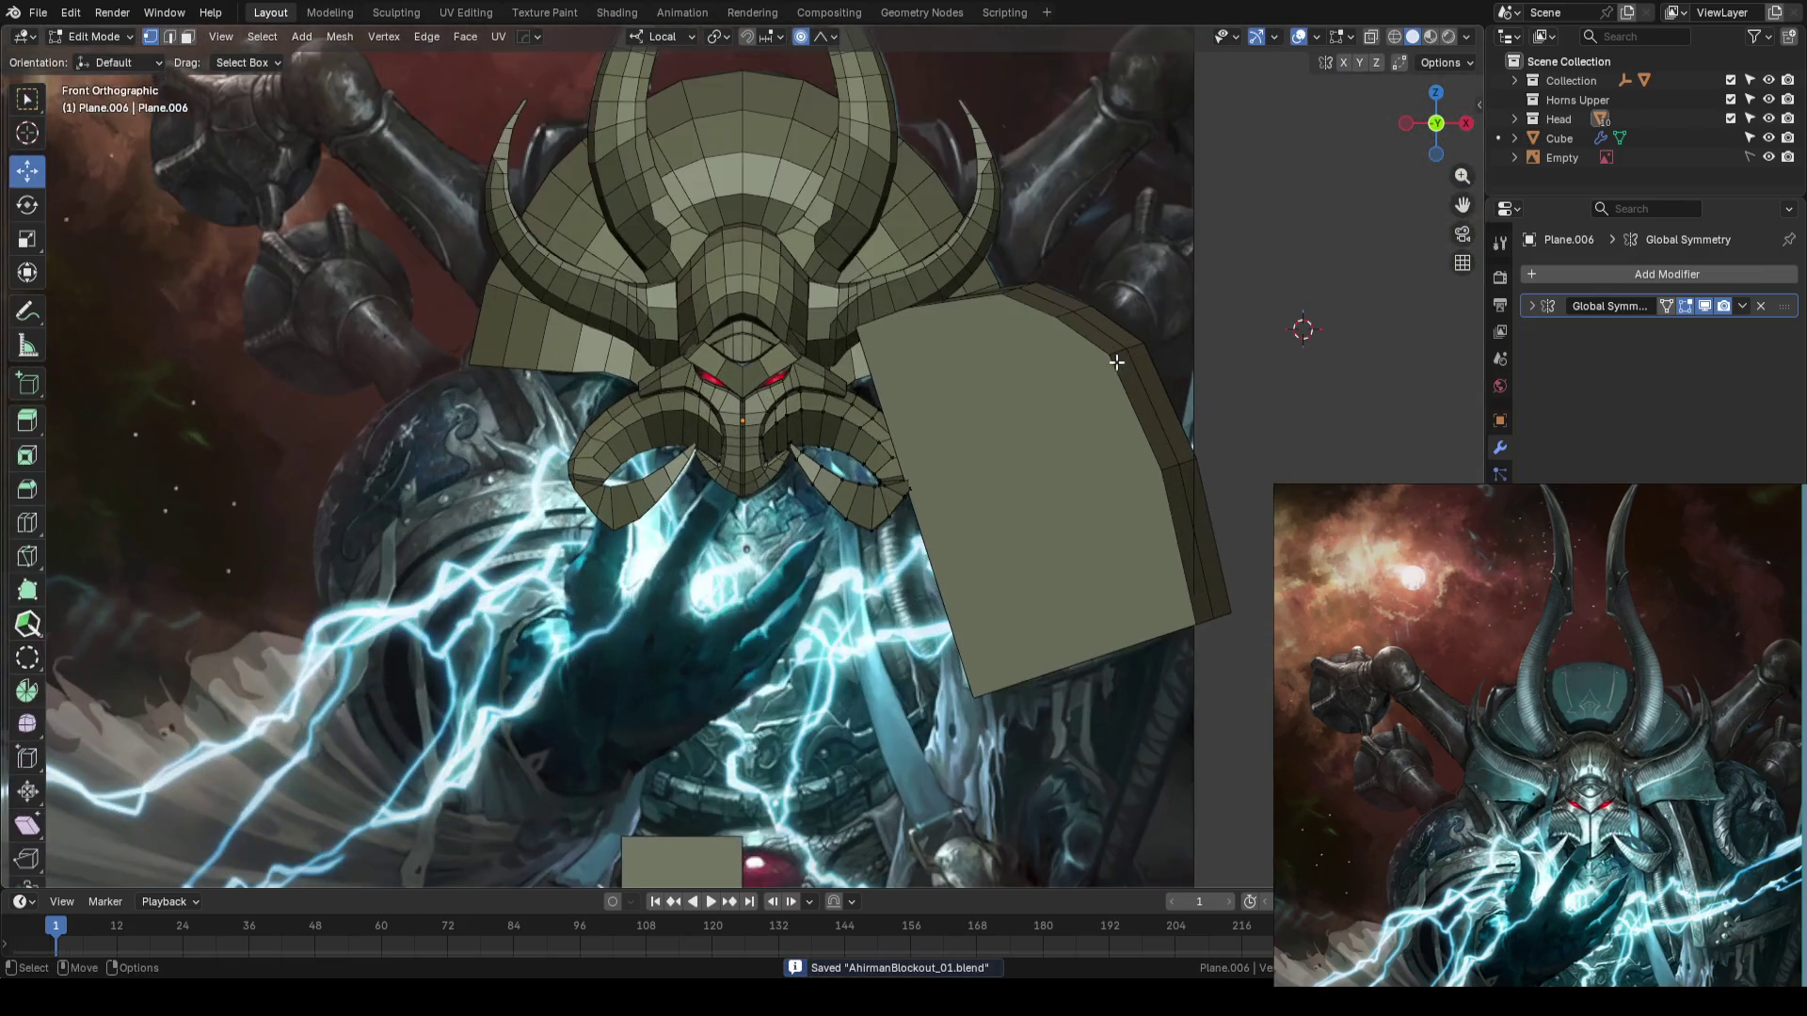
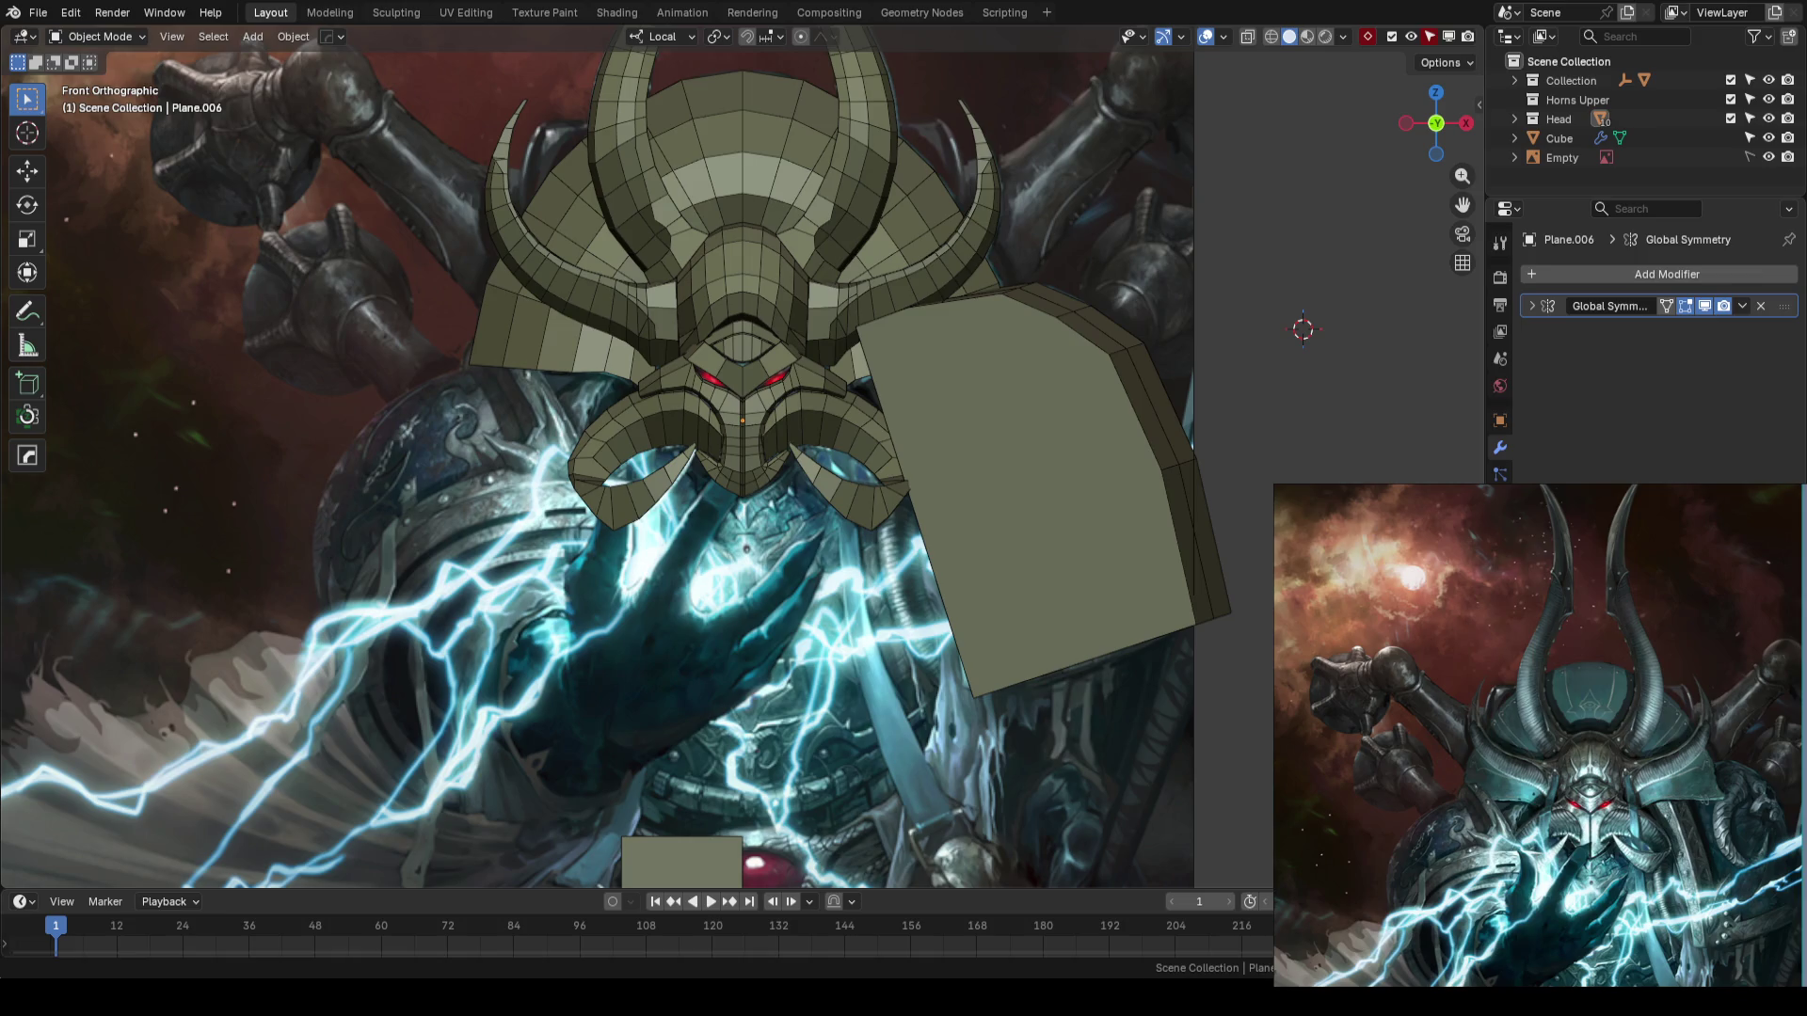
# - Check the model's depth from an orbit, return to front view, and save the blockout
pyautogui.scroll(-2, 702, 596)
pyautogui.moveTo(891, 476); pyautogui.dragTo(895, 499, button='middle')
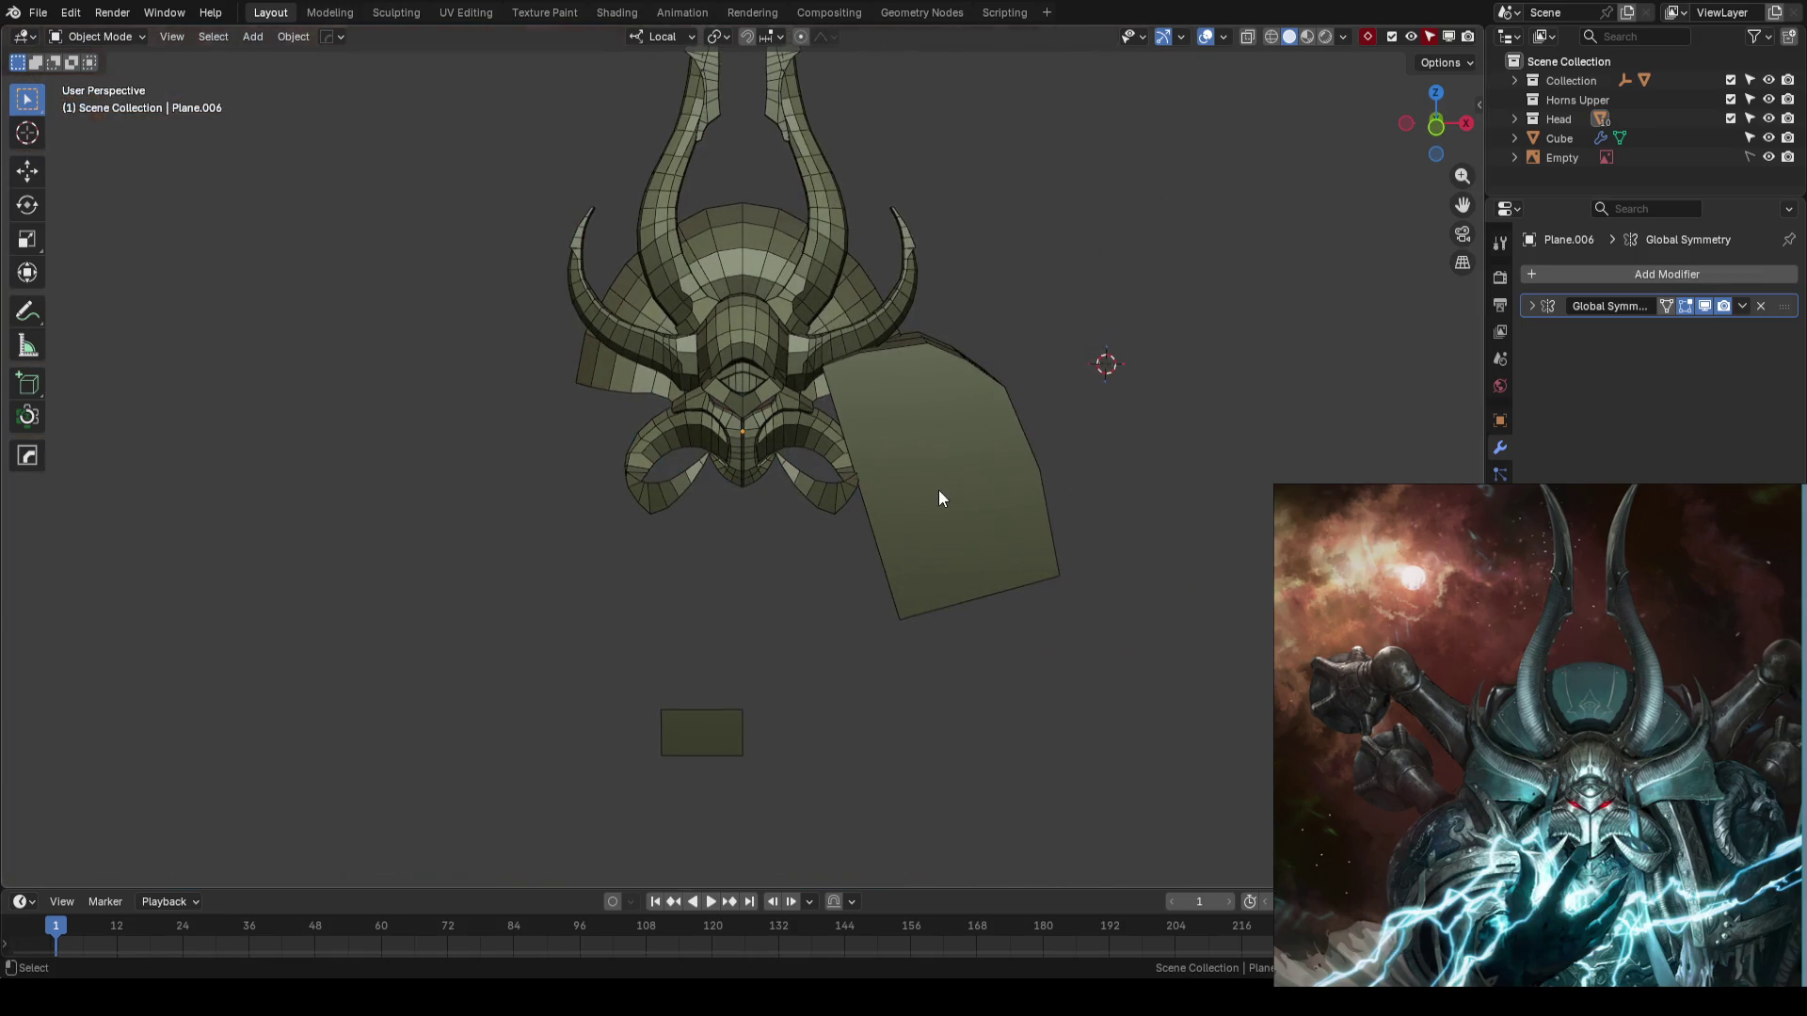
pyautogui.press('KP_1')
pyautogui.hotkey('ctrl', 's')
# - View the shoulder pad Cube from the side and enter Edit Mode on its mesh
pyautogui.scroll(3, 819, 550)
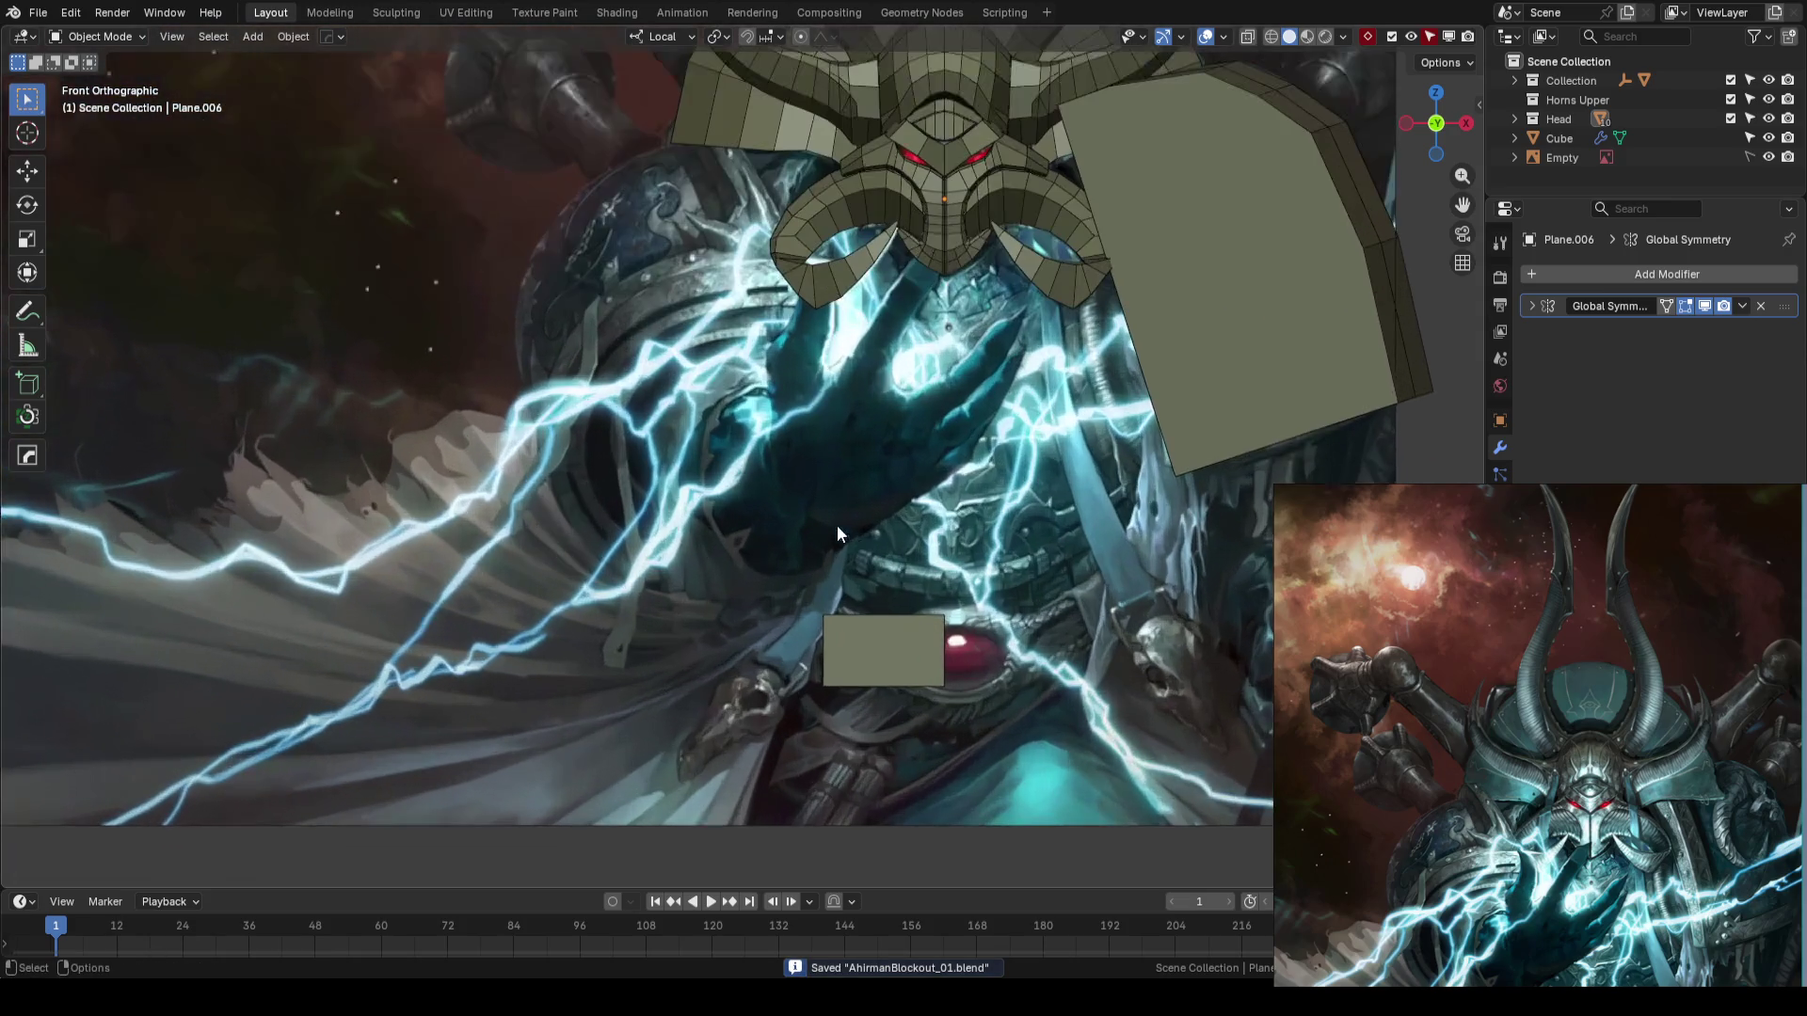
pyautogui.scroll(2, 912, 506)
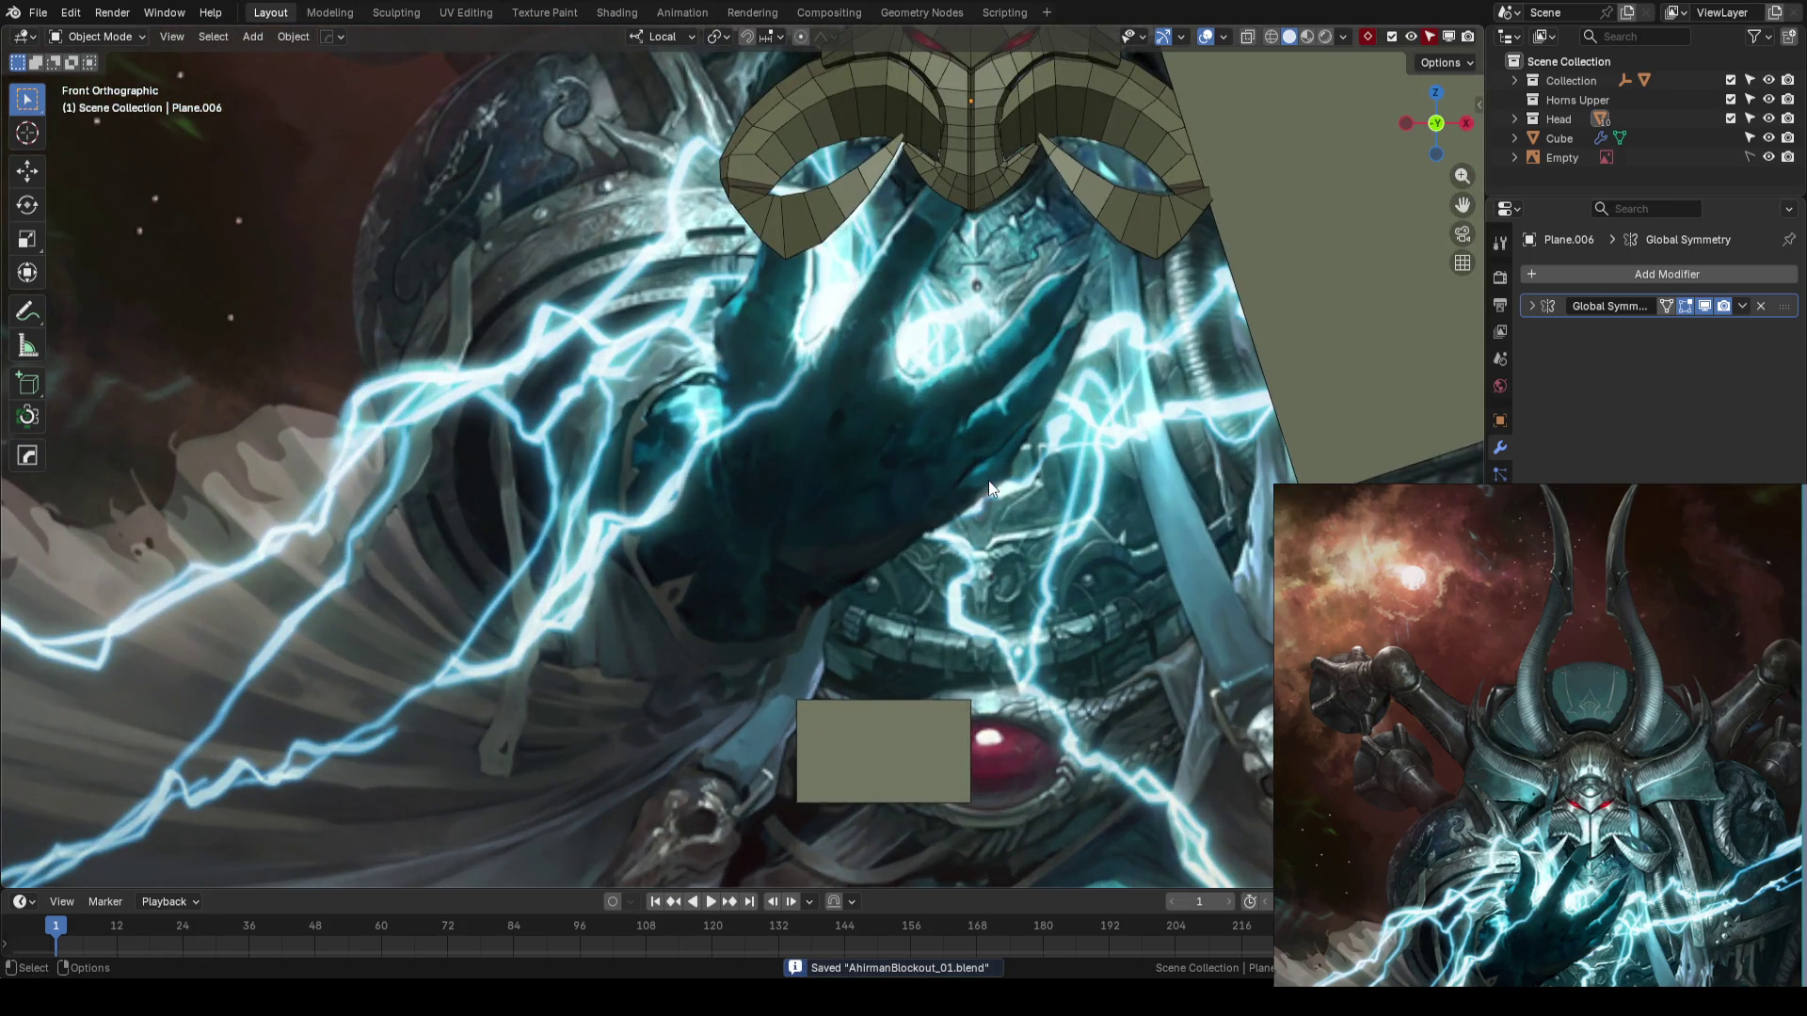
pyautogui.keyDown('shift'); pyautogui.moveTo(1013, 453); pyautogui.dragTo(942, 476, button='middle'); pyautogui.keyUp('shift')
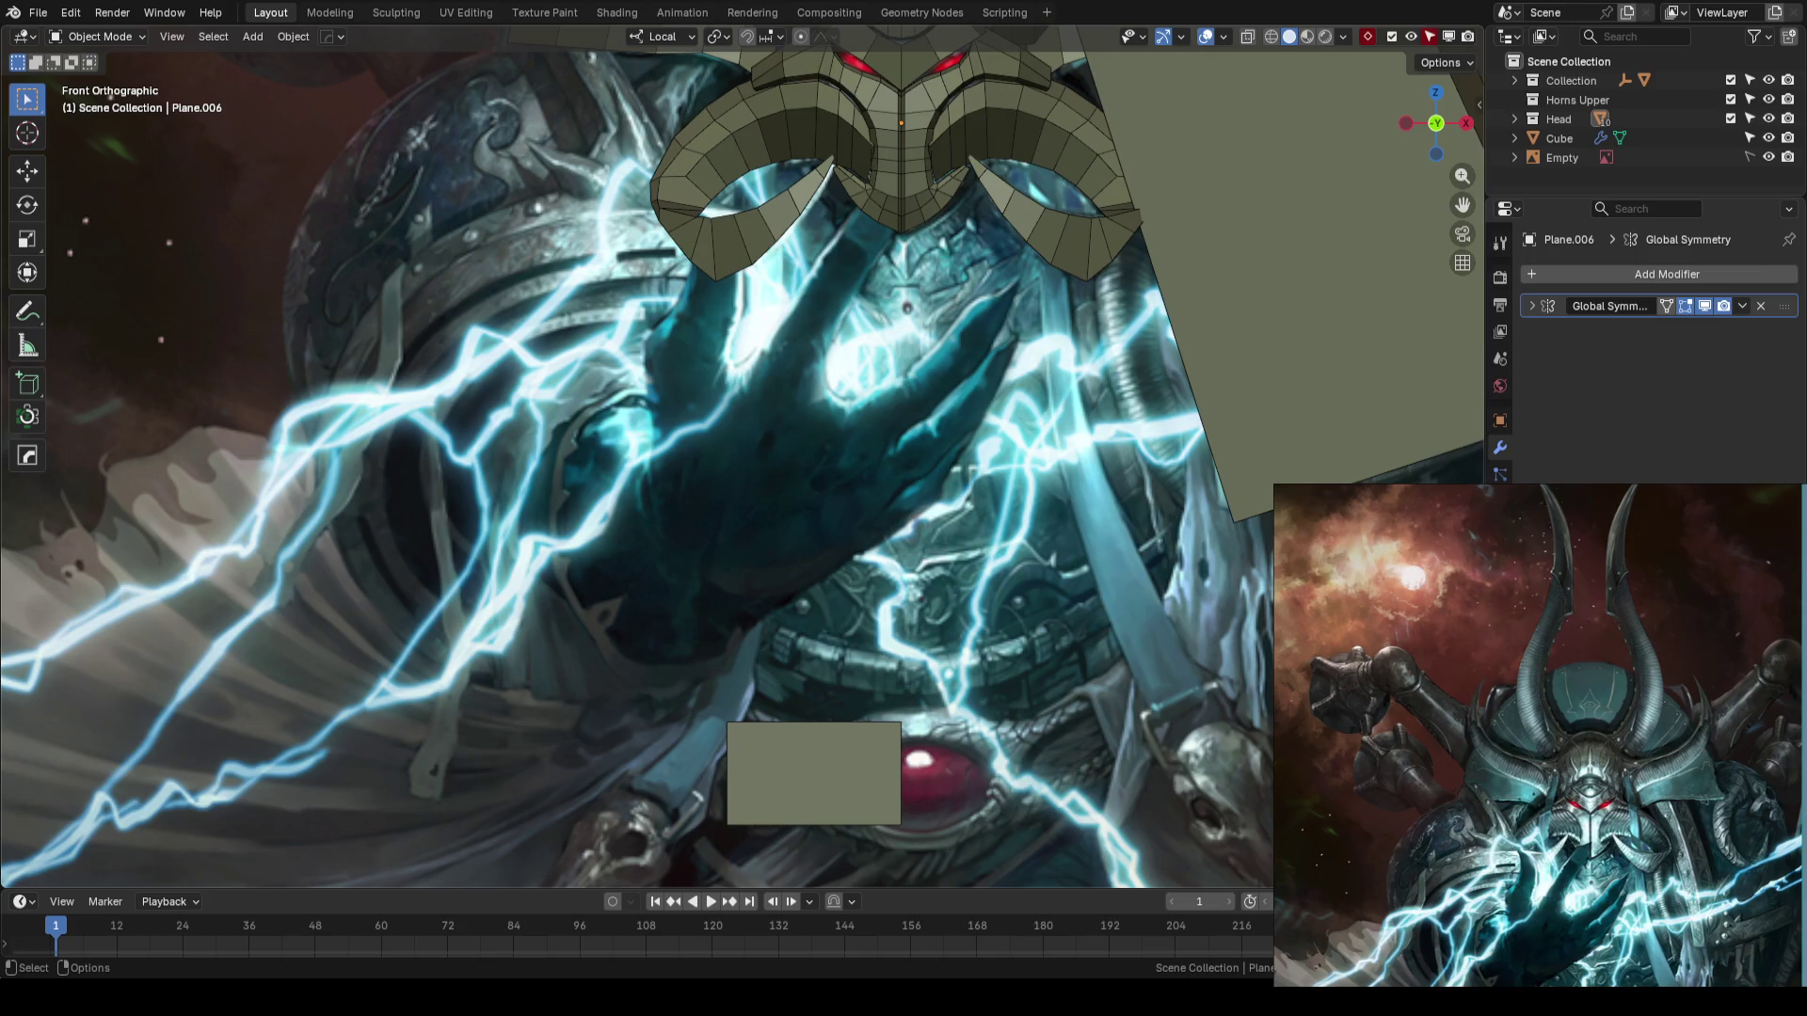
pyautogui.scroll(-4, 918, 450)
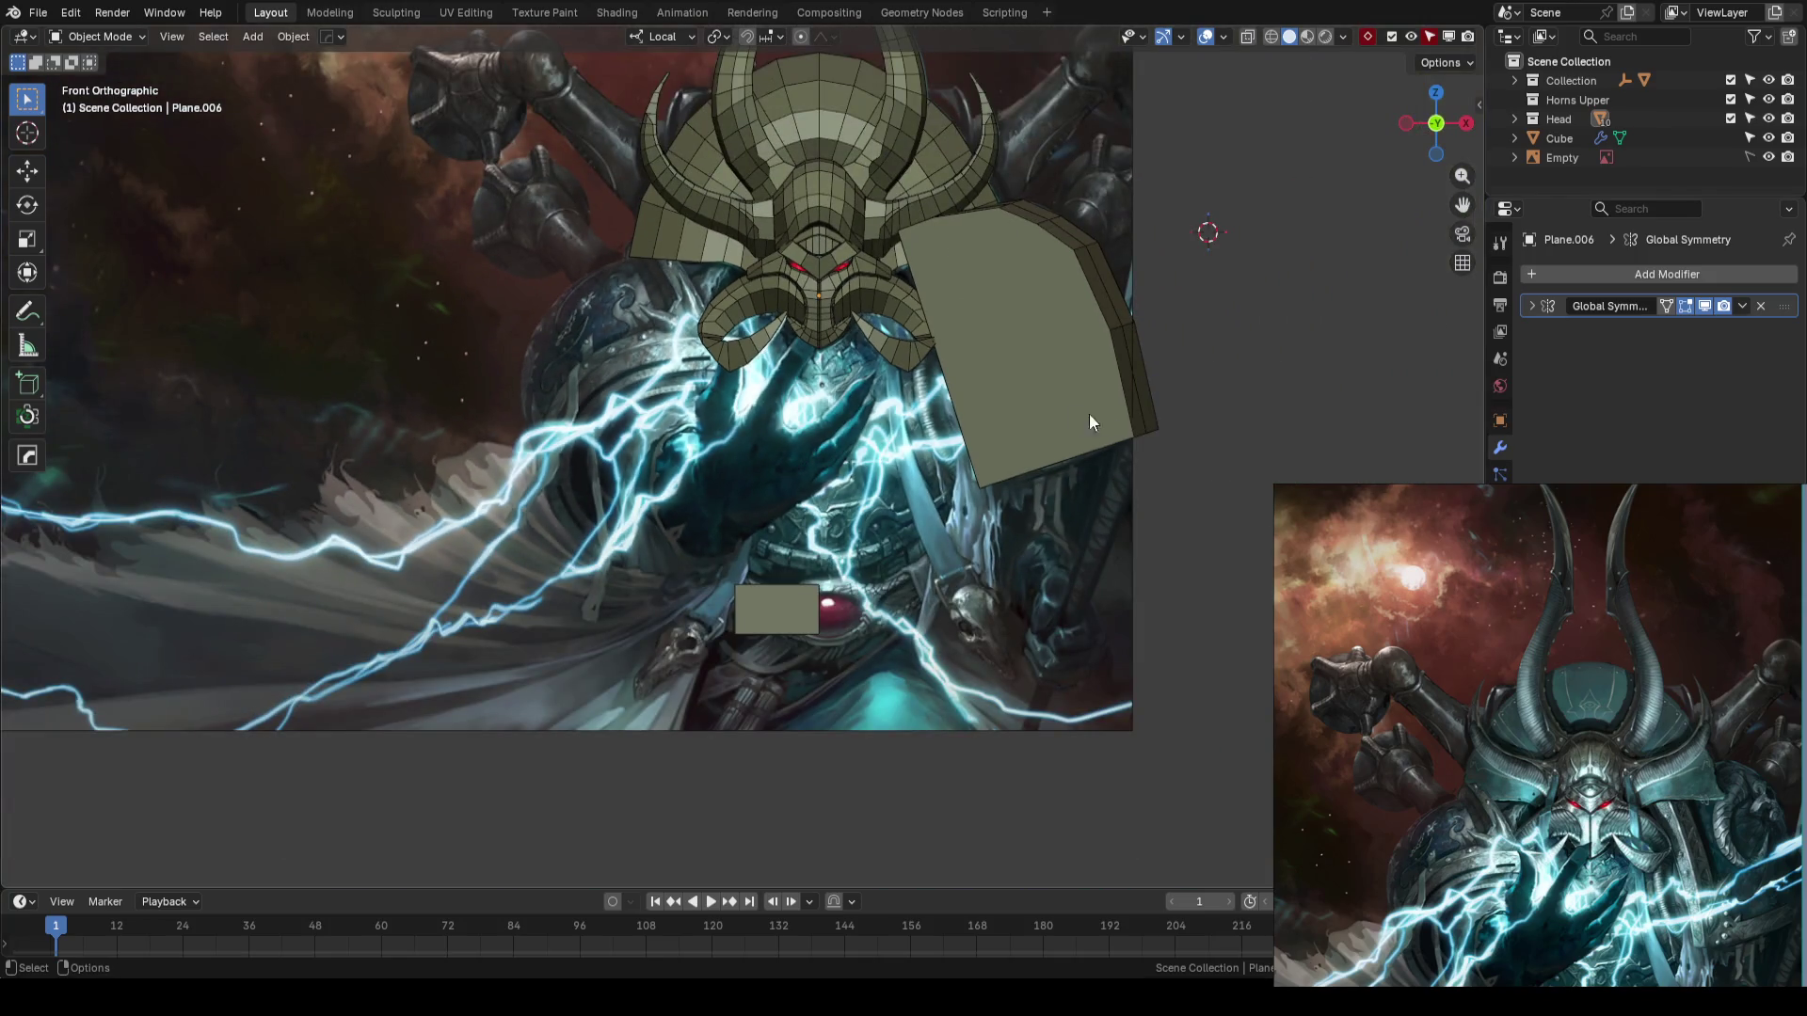
pyautogui.scroll(-1, 1075, 414)
pyautogui.scroll(2, 1103, 386)
pyautogui.moveTo(1103, 393)
pyautogui.mouseDown(button='middle')
pyautogui.moveTo(1077, 383)
pyautogui.moveTo(923, 452)
pyautogui.moveTo(898, 488)
pyautogui.moveTo(815, 430)
pyautogui.moveTo(860, 428)
pyautogui.moveTo(793, 373)
pyautogui.mouseUp(button='middle')
pyautogui.click(813, 430)
pyautogui.press('Tab')
pyautogui.scroll(3, 813, 431)
# - Bevel the shoulder pad's middle vertical edge loop into a rounded band
pyautogui.keyDown('alt'); pyautogui.click(788, 333); pyautogui.keyUp('alt')
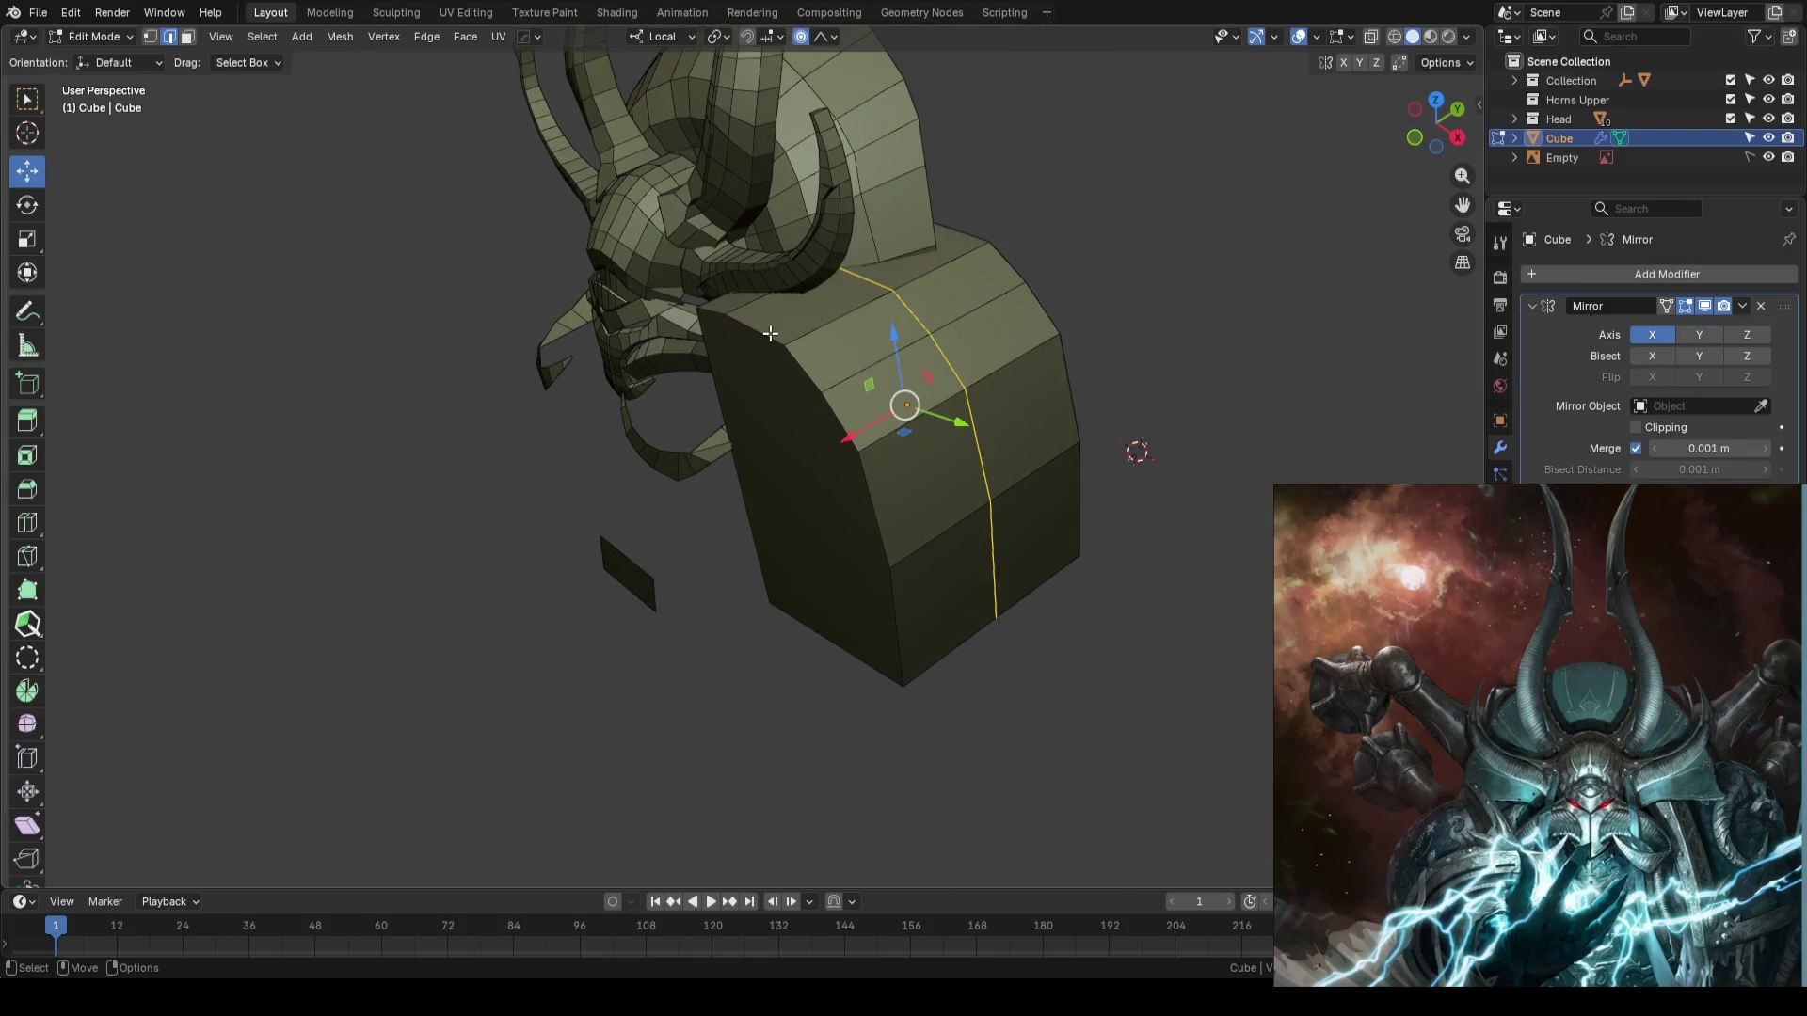
pyautogui.keyDown('alt'); pyautogui.click(791, 373); pyautogui.keyUp('alt')
pyautogui.hotkey('ctrl', 'z')
pyautogui.moveTo(1021, 282)
pyautogui.mouseDown(button='middle')
pyautogui.moveTo(1089, 282)
pyautogui.moveTo(1070, 291)
pyautogui.mouseUp(button='middle')
pyautogui.hotkey('ctrl', 'b')
pyautogui.scroll(3, 1149, 291)
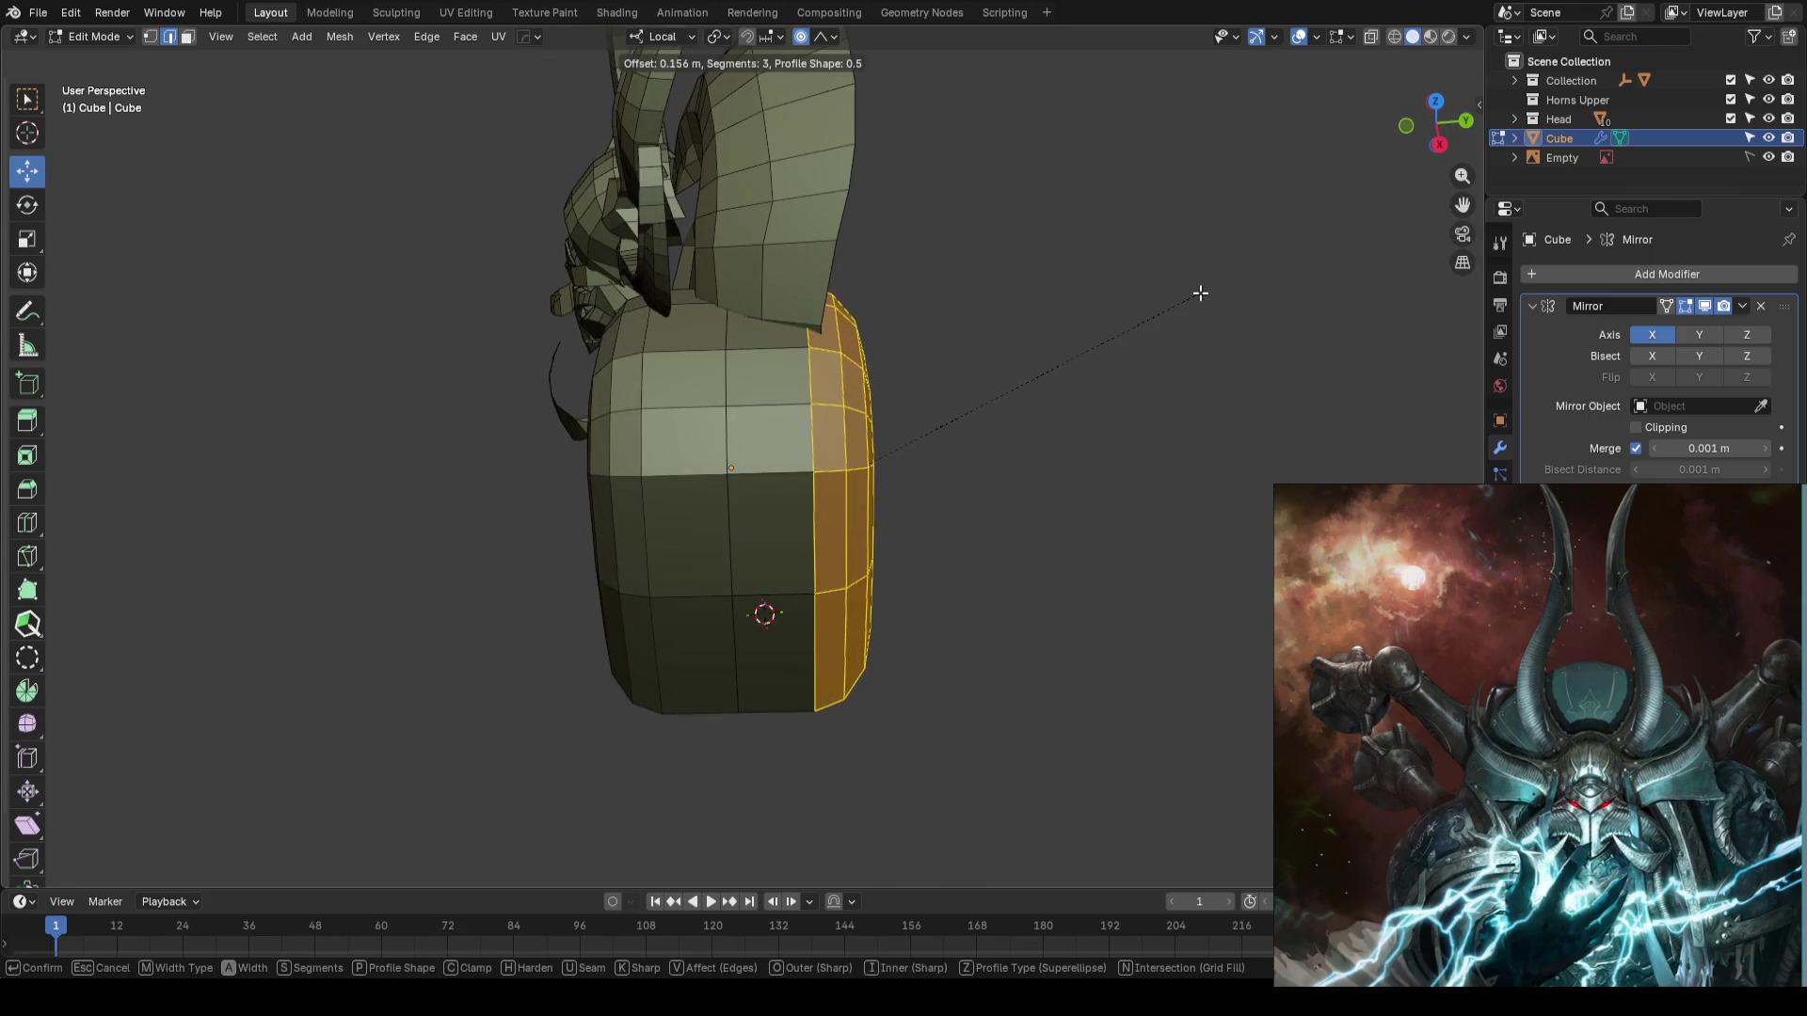
pyautogui.click(1231, 296)
# - Try bevelling the right rim's side faces, then cancel the unwanted bevel
pyautogui.click(1035, 367)
pyautogui.moveTo(1035, 367)
pyautogui.mouseDown(button='middle')
pyautogui.moveTo(1190, 310)
pyautogui.moveTo(1117, 367)
pyautogui.moveTo(924, 376)
pyautogui.moveTo(976, 387)
pyautogui.moveTo(1055, 354)
pyautogui.mouseUp(button='middle')
pyautogui.keyDown('alt'); pyautogui.click(1116, 358); pyautogui.keyUp('alt')
pyautogui.press('ctrl+KP_Add')
pyautogui.hotkey('ctrl', 'b')
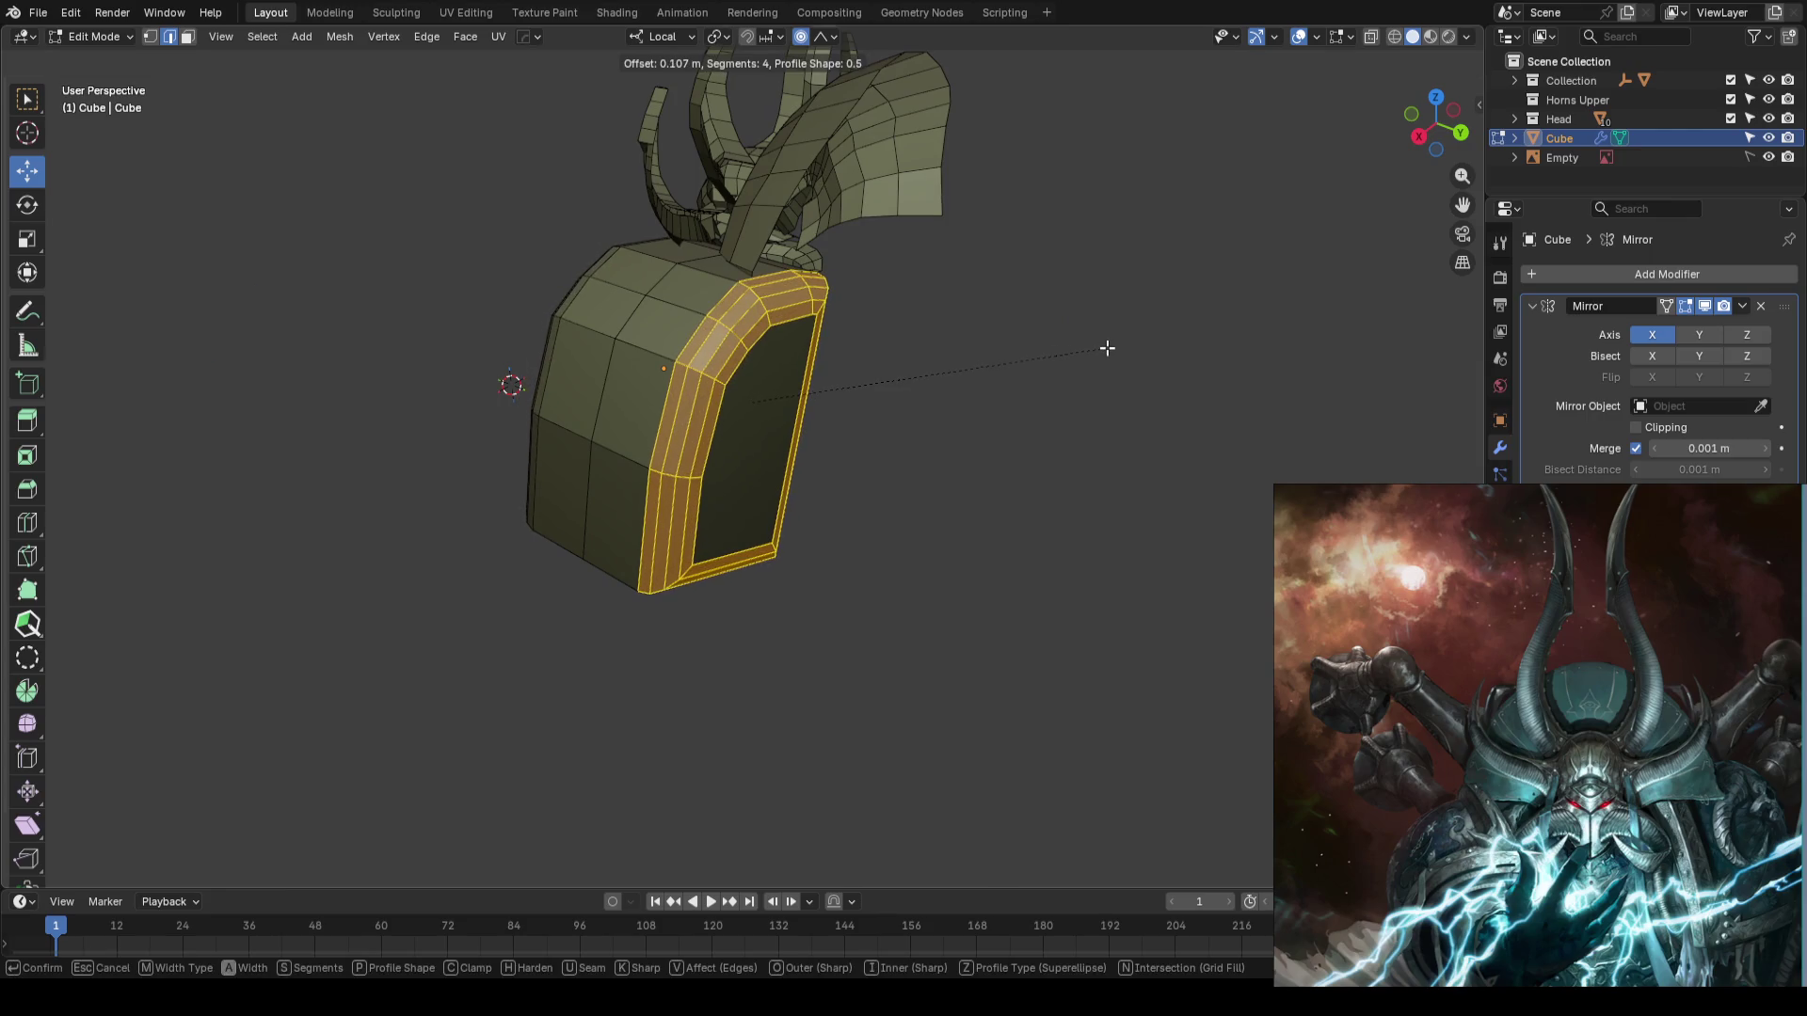
pyautogui.press('Escape')
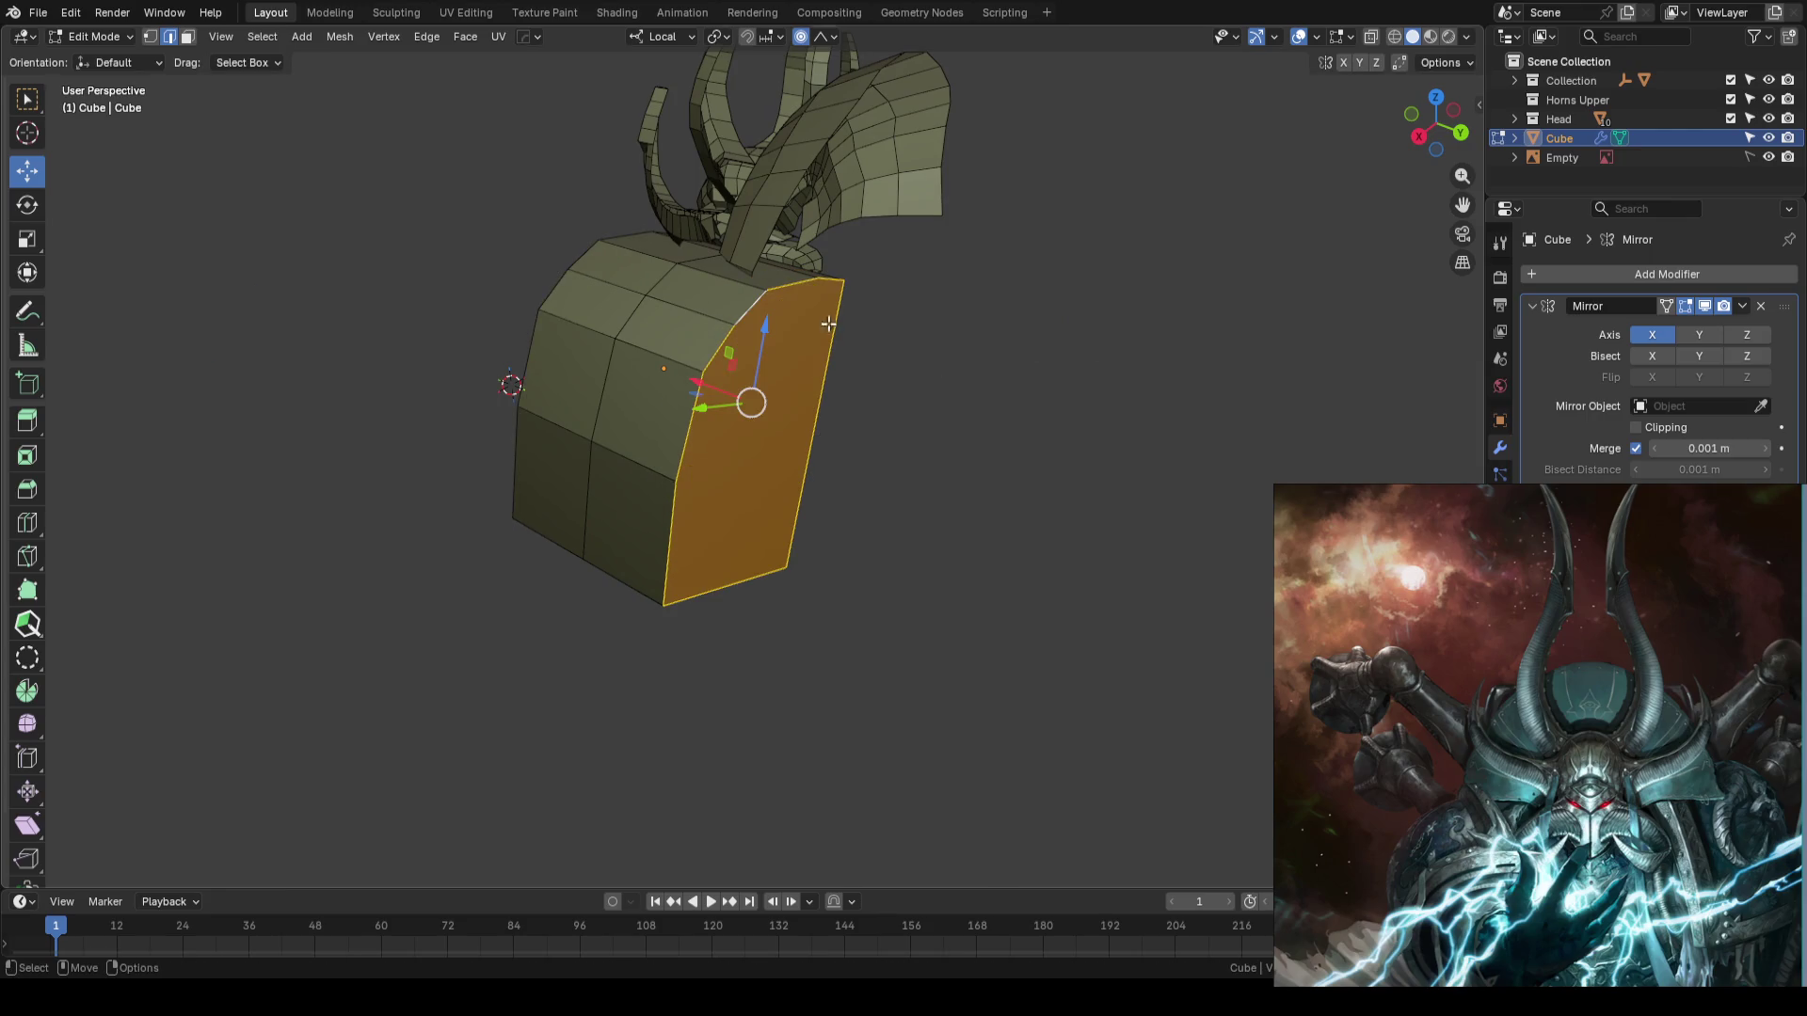
# - Bevel the edge path running down the block's front corner
pyautogui.click(830, 301)
pyautogui.keyDown('ctrl'); pyautogui.click(684, 524); pyautogui.keyUp('ctrl')
pyautogui.hotkey('ctrl', 'b')
pyautogui.scroll(-2, 1102, 425)
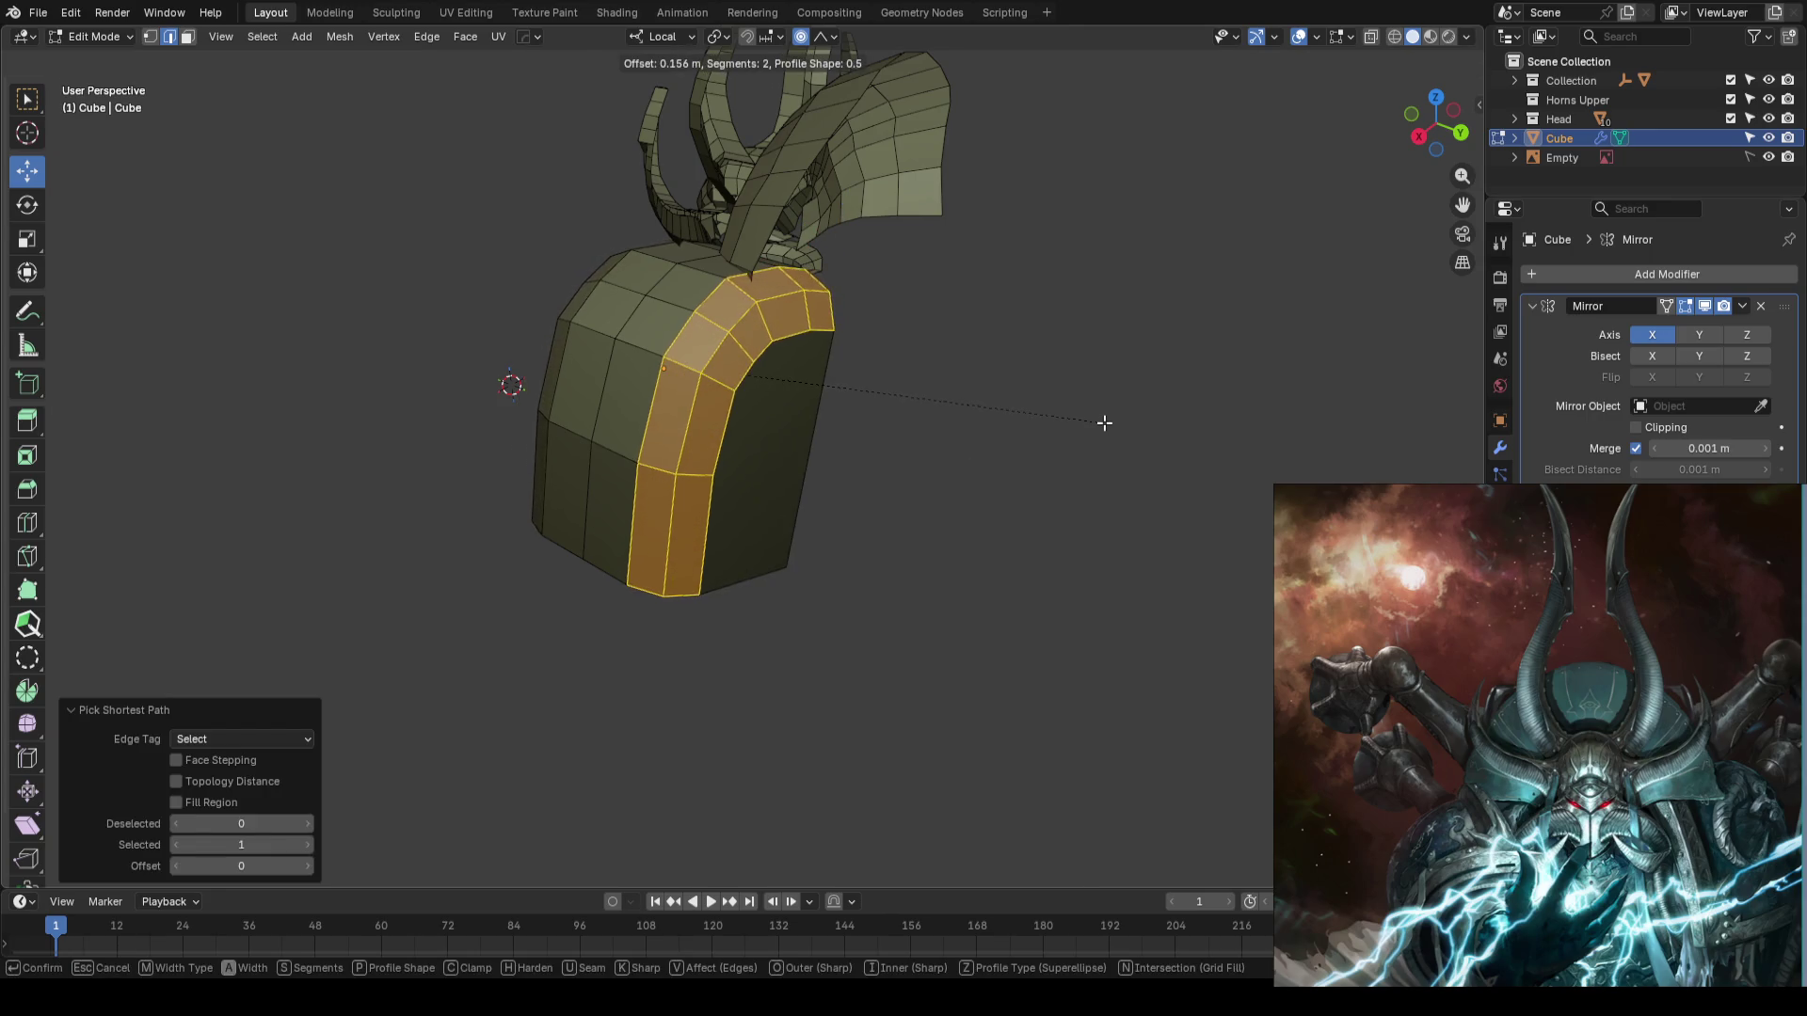
pyautogui.click(1117, 419)
# - Leave Edit Mode, return to front view, deselect, and save the blockout
pyautogui.press('Tab')
pyautogui.moveTo(1097, 411)
pyautogui.mouseDown(button='middle')
pyautogui.moveTo(979, 420)
pyautogui.moveTo(1169, 431)
pyautogui.mouseUp(button='middle')
pyautogui.press('KP_1')
pyautogui.click(1166, 422)
pyautogui.hotkey('ctrl', 's')
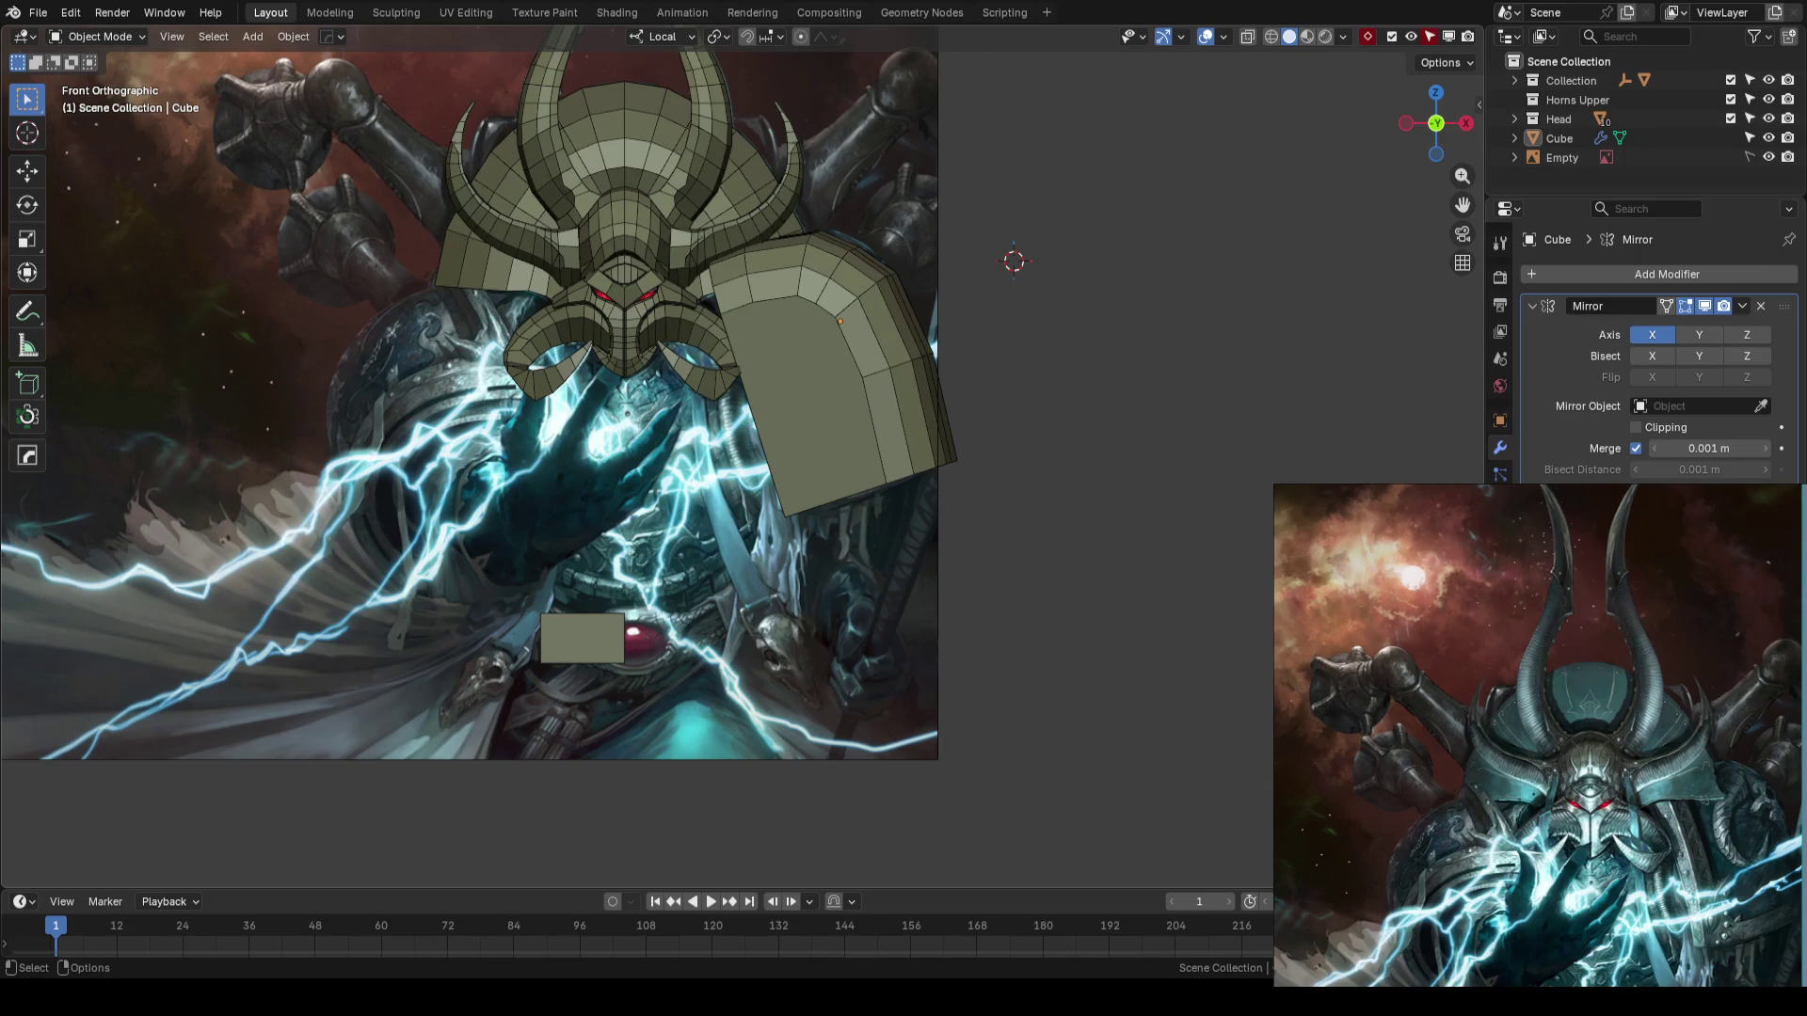
# - Orbit around the rounded shoulder pad, return to front view, and save the file
pyautogui.scroll(-1, 970, 482)
pyautogui.scroll(2, 913, 455)
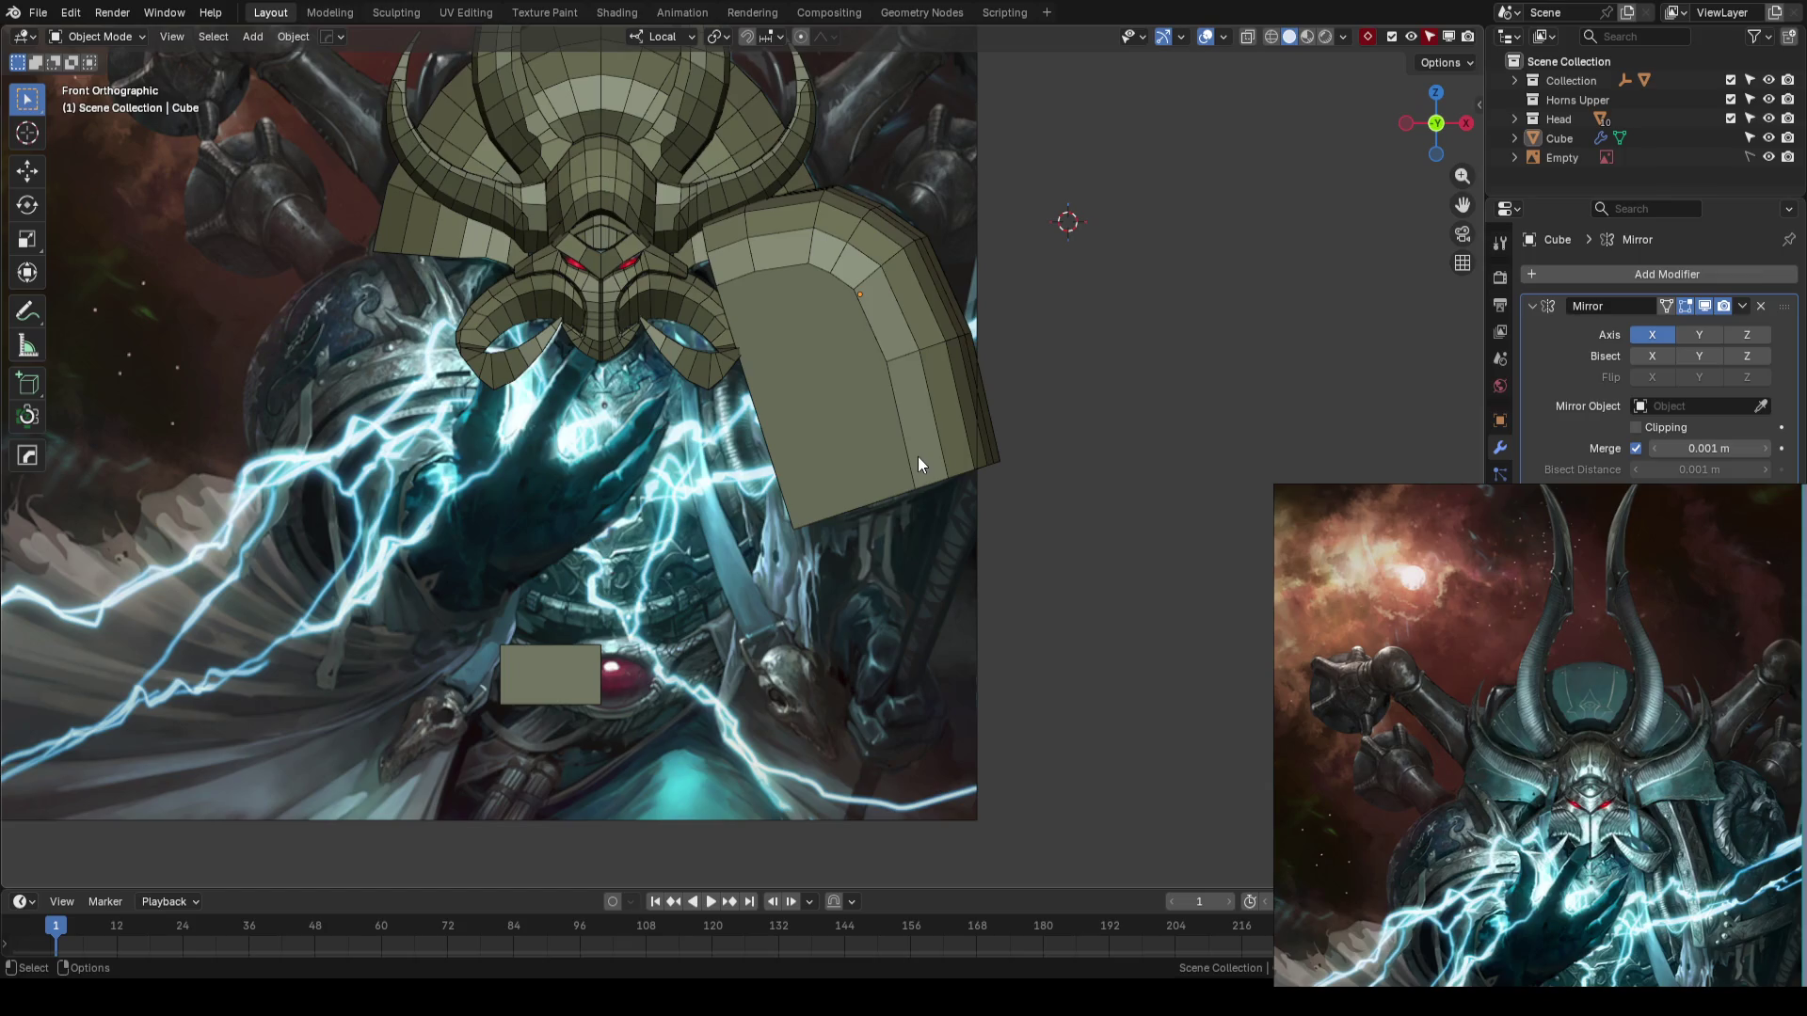
pyautogui.scroll(-1, 917, 464)
pyautogui.hotkey('ctrl', 's')
pyautogui.moveTo(952, 415)
pyautogui.mouseDown(button='middle')
pyautogui.moveTo(702, 536)
pyautogui.moveTo(795, 535)
pyautogui.mouseUp(button='middle')
pyautogui.moveTo(775, 533)
pyautogui.mouseDown(button='middle')
pyautogui.moveTo(753, 533)
pyautogui.moveTo(761, 497)
pyautogui.moveTo(997, 460)
pyautogui.mouseUp(button='middle')
pyautogui.press('KP_1')
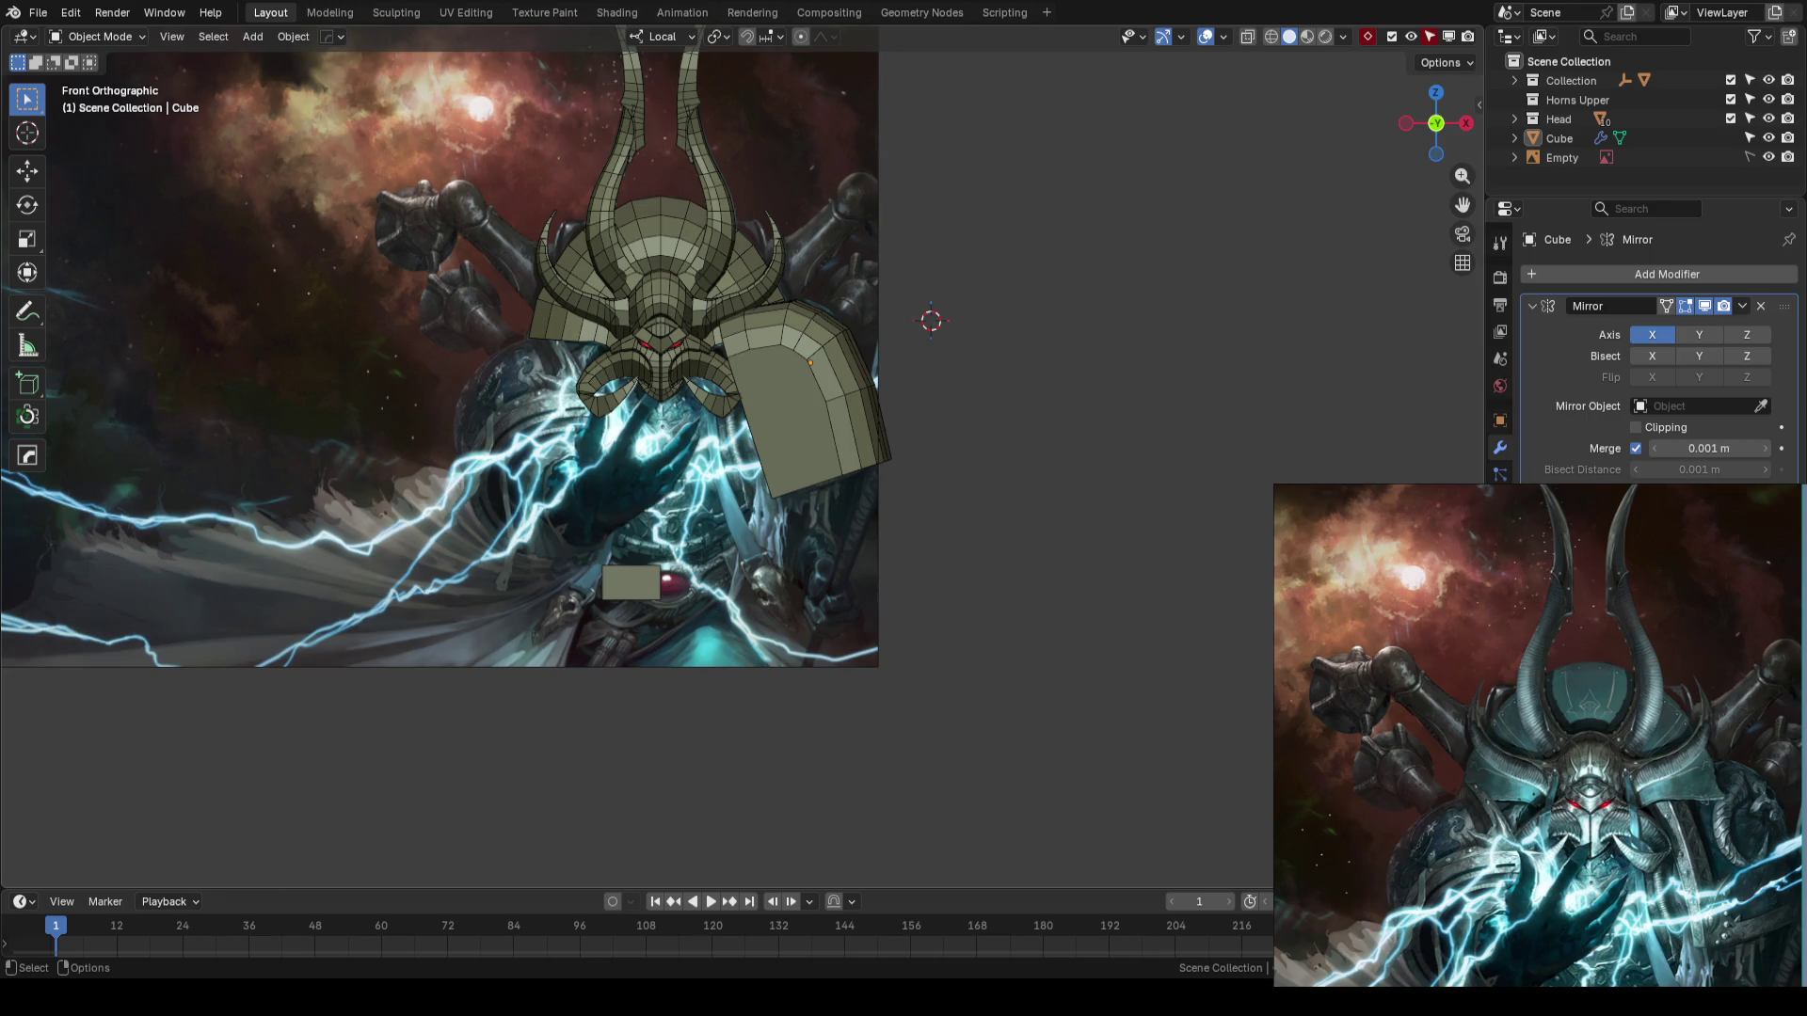
pyautogui.hotkey('ctrl', 's')
# - Select the shoulder pad block and start moving it with G
pyautogui.scroll(3, 868, 472)
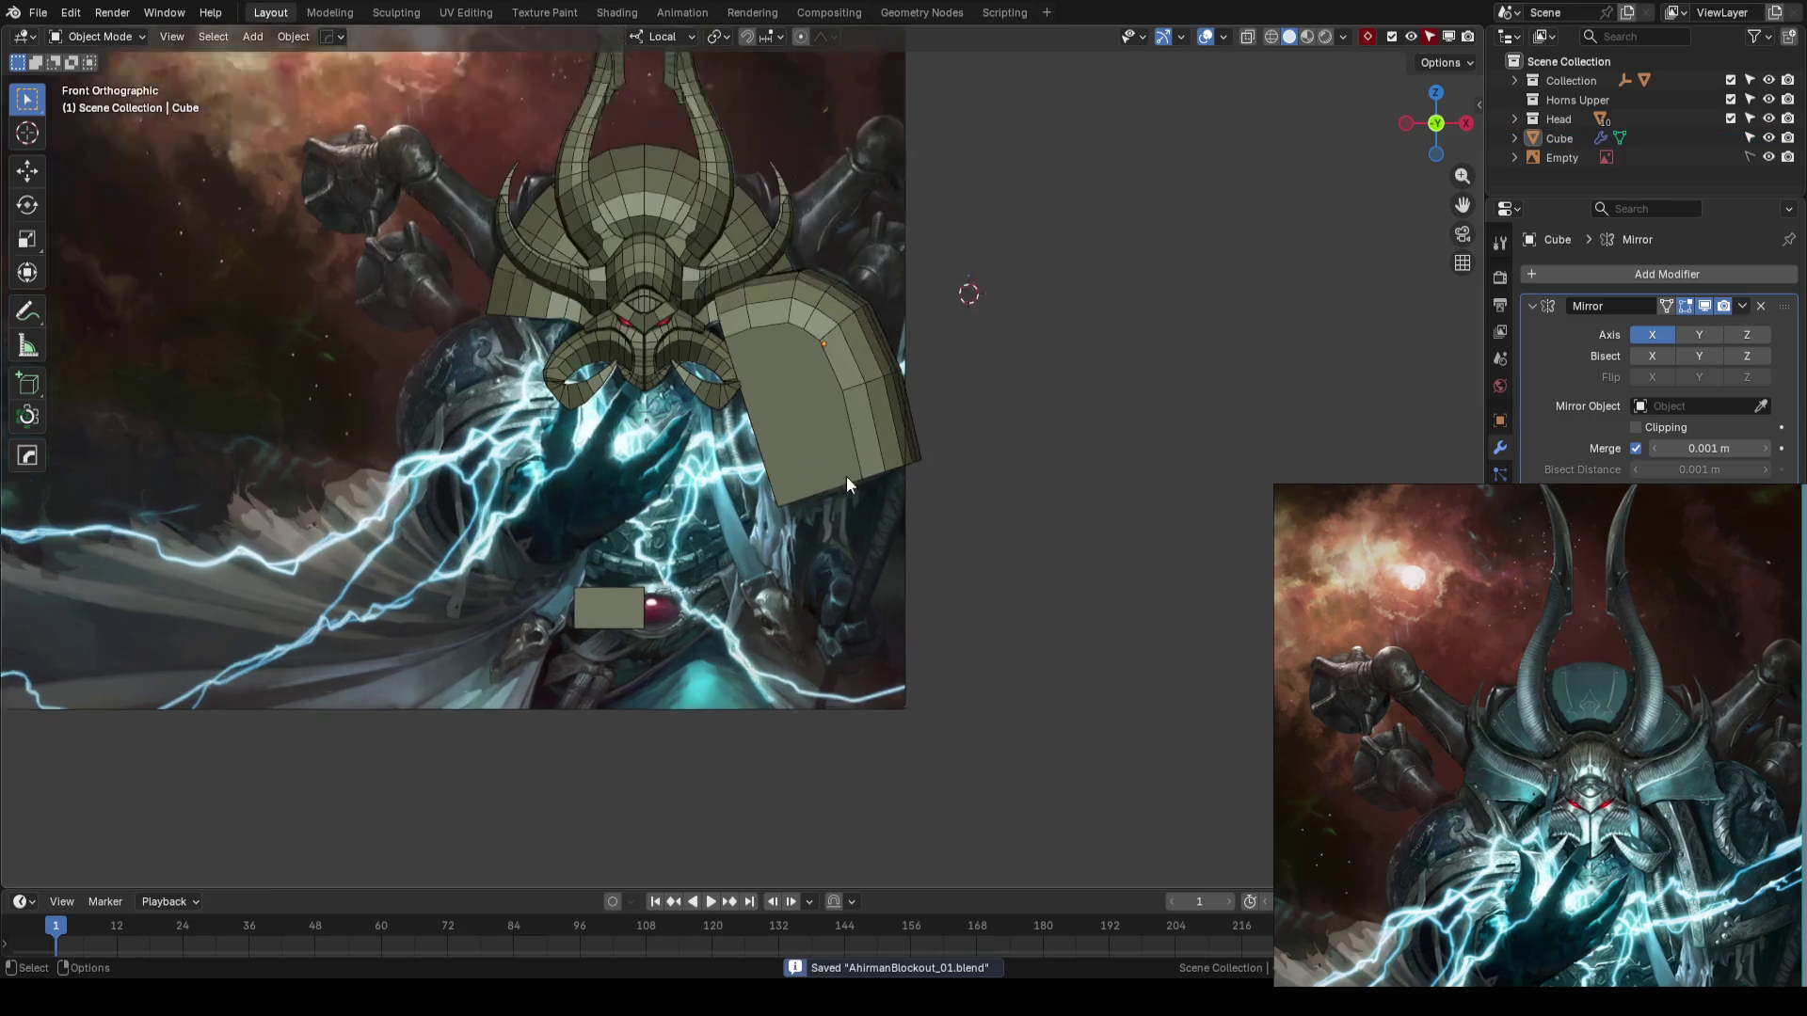
pyautogui.scroll(1, 782, 489)
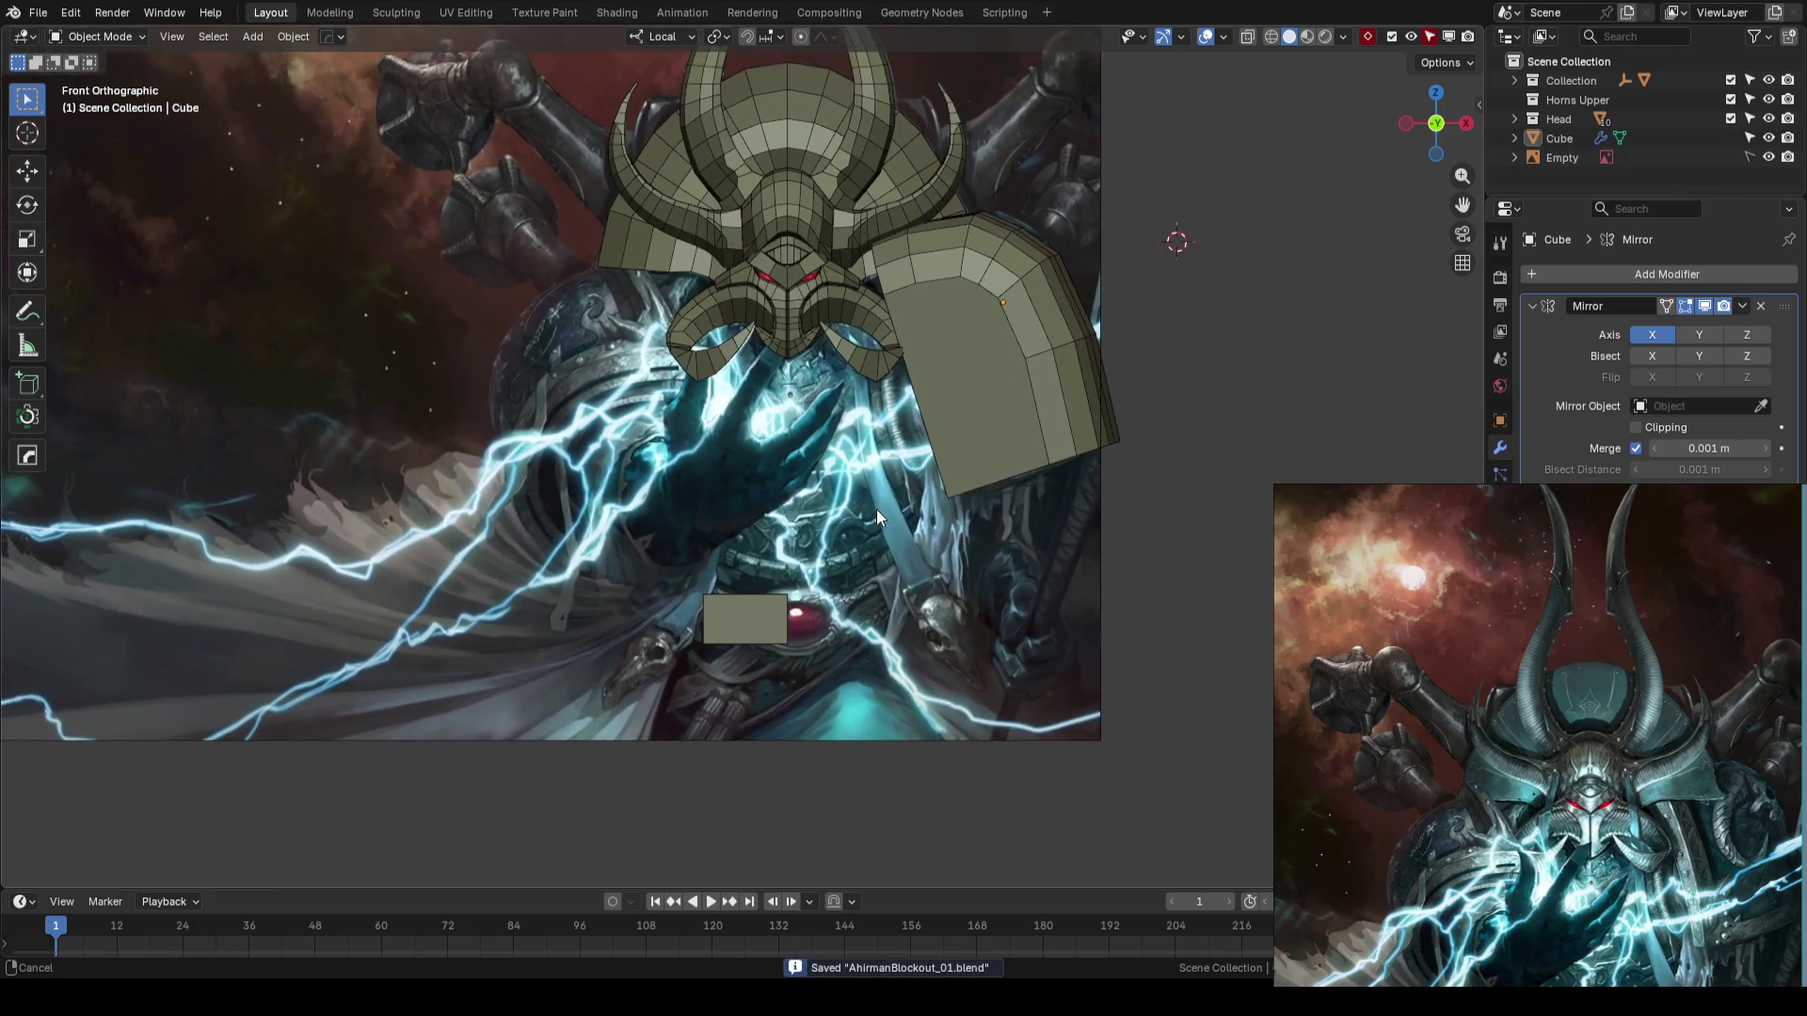
pyautogui.click(1067, 435)
pyautogui.hotkey('shift', 'space')
pyautogui.press('g')
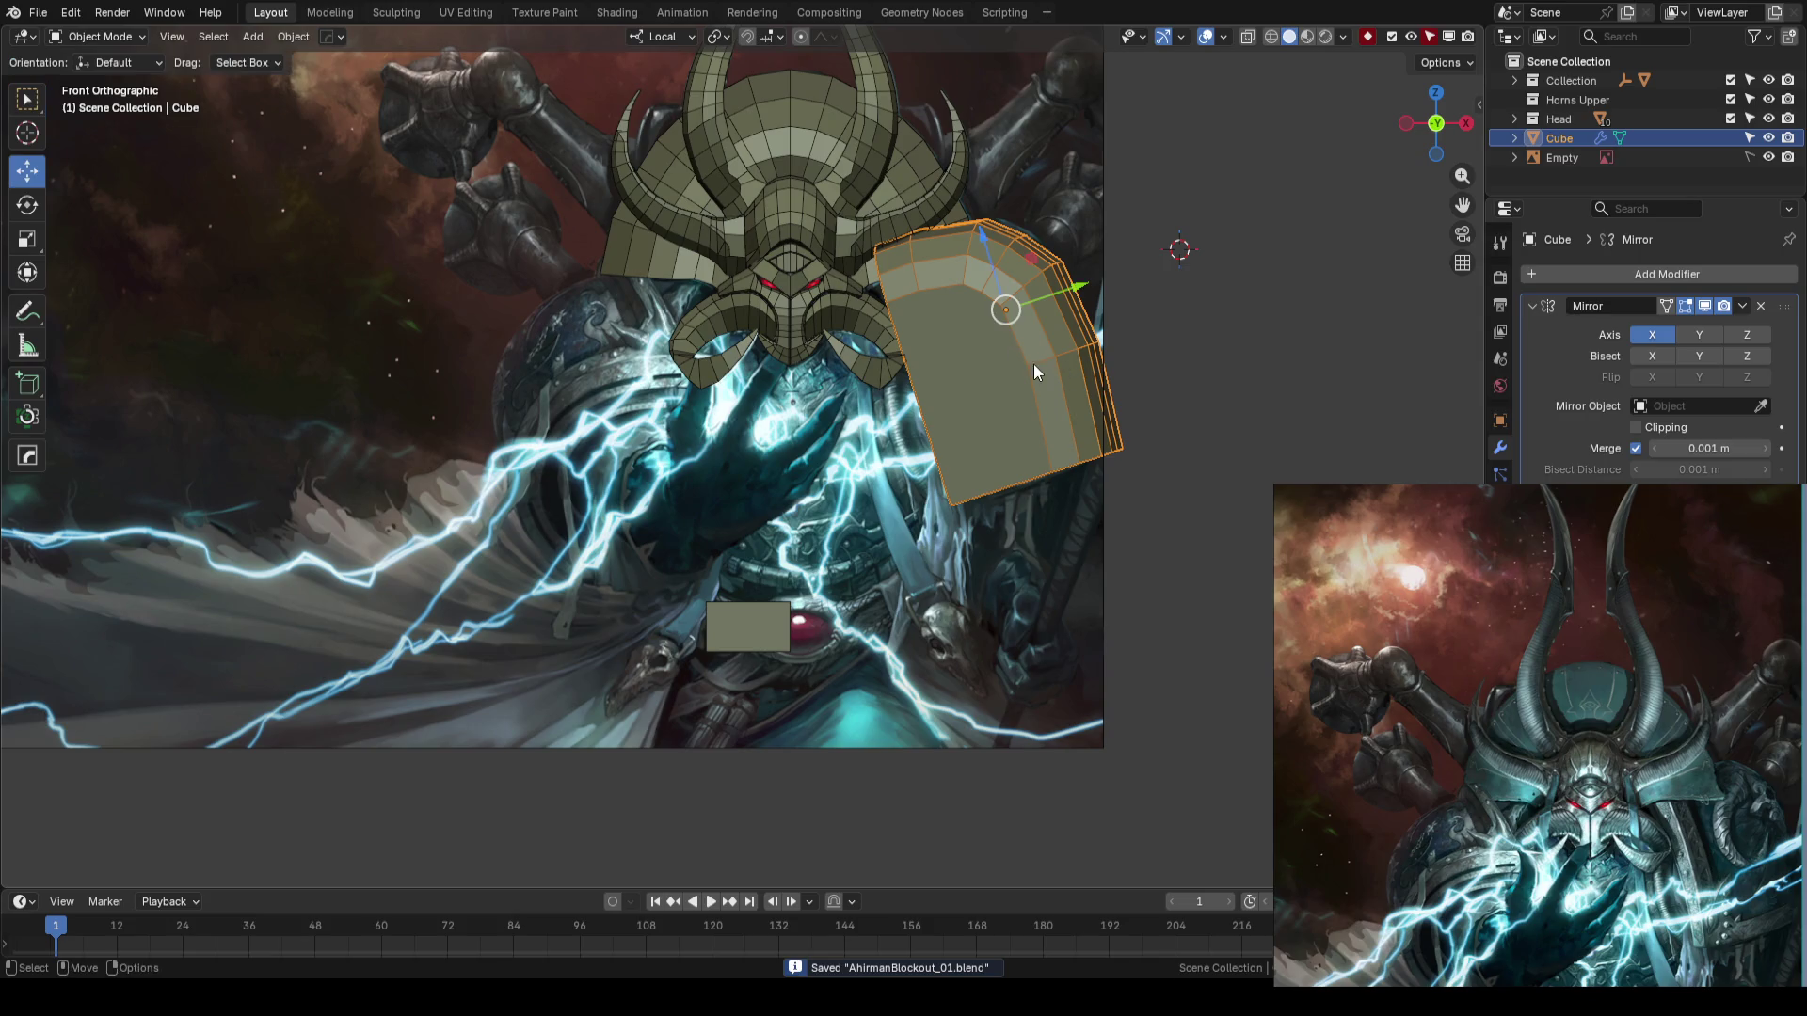
pyautogui.scroll(-3, 1033, 364)
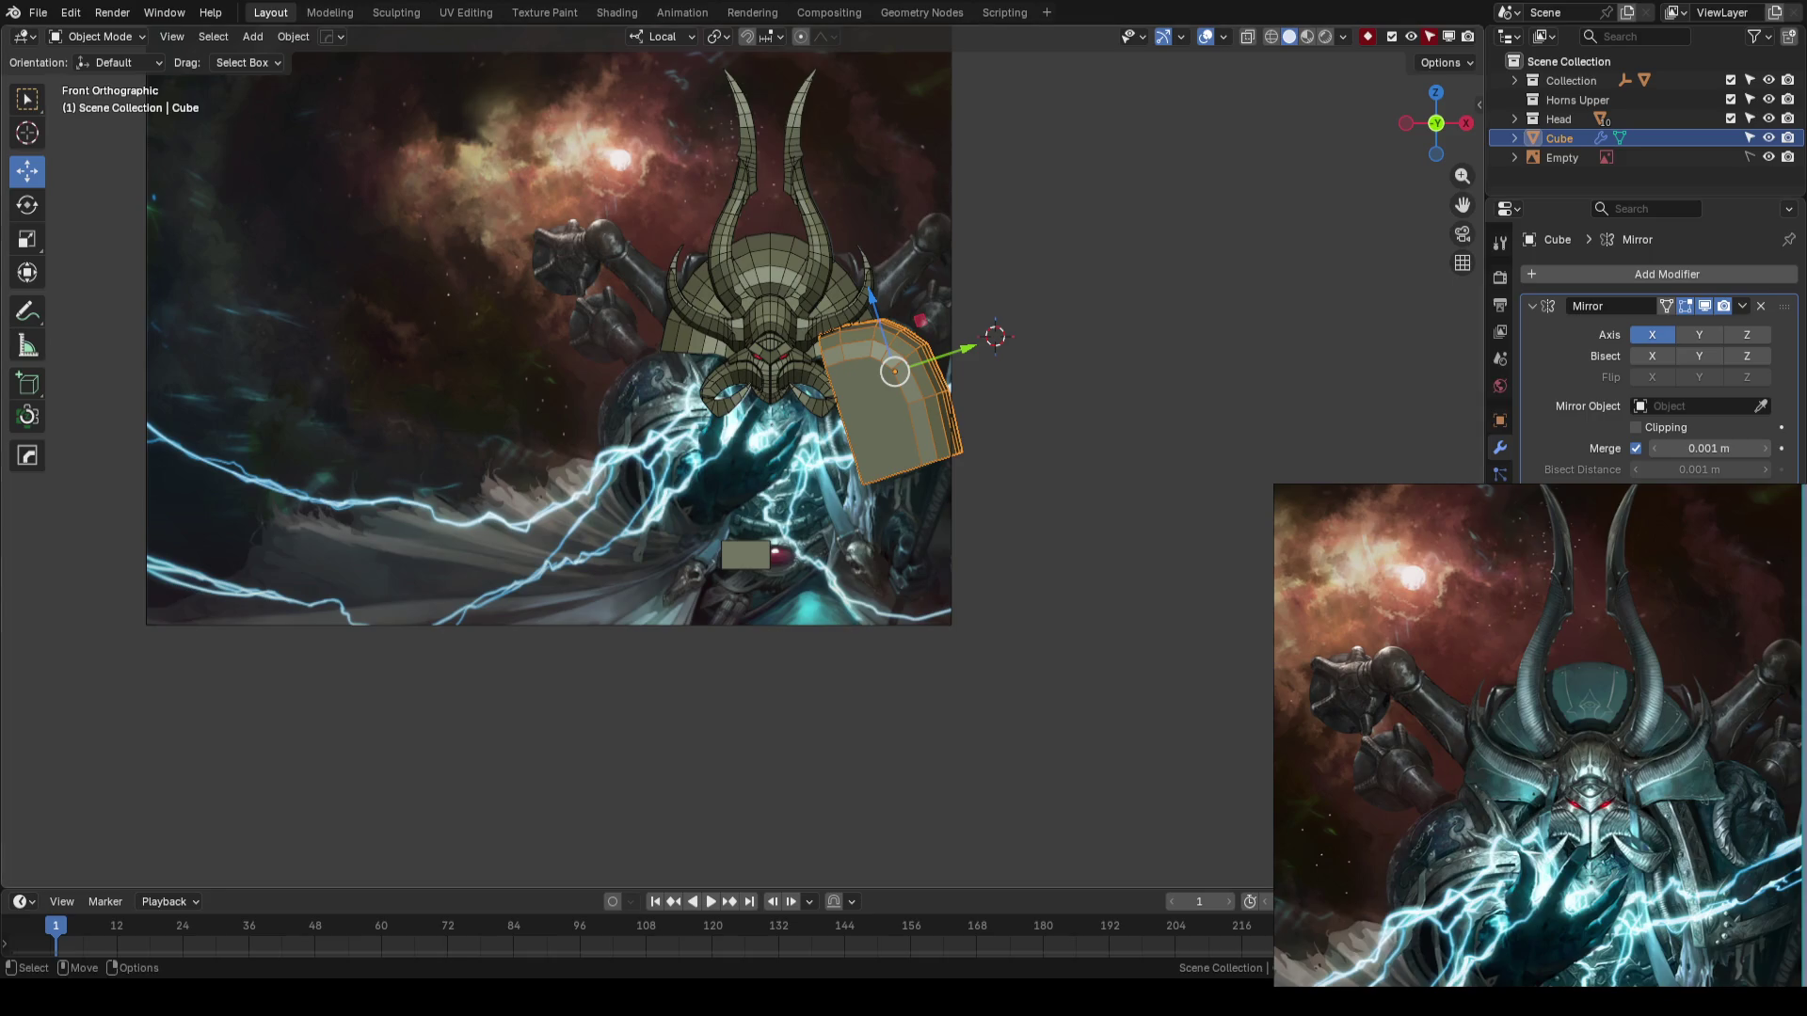
pyautogui.scroll(-2, 917, 557)
# - Deselect the shoulder pad and save AhrimanBlockout_01.blend
pyautogui.click(1096, 380)
pyautogui.scroll(5, 1097, 375)
pyautogui.hotkey('ctrl', 's')
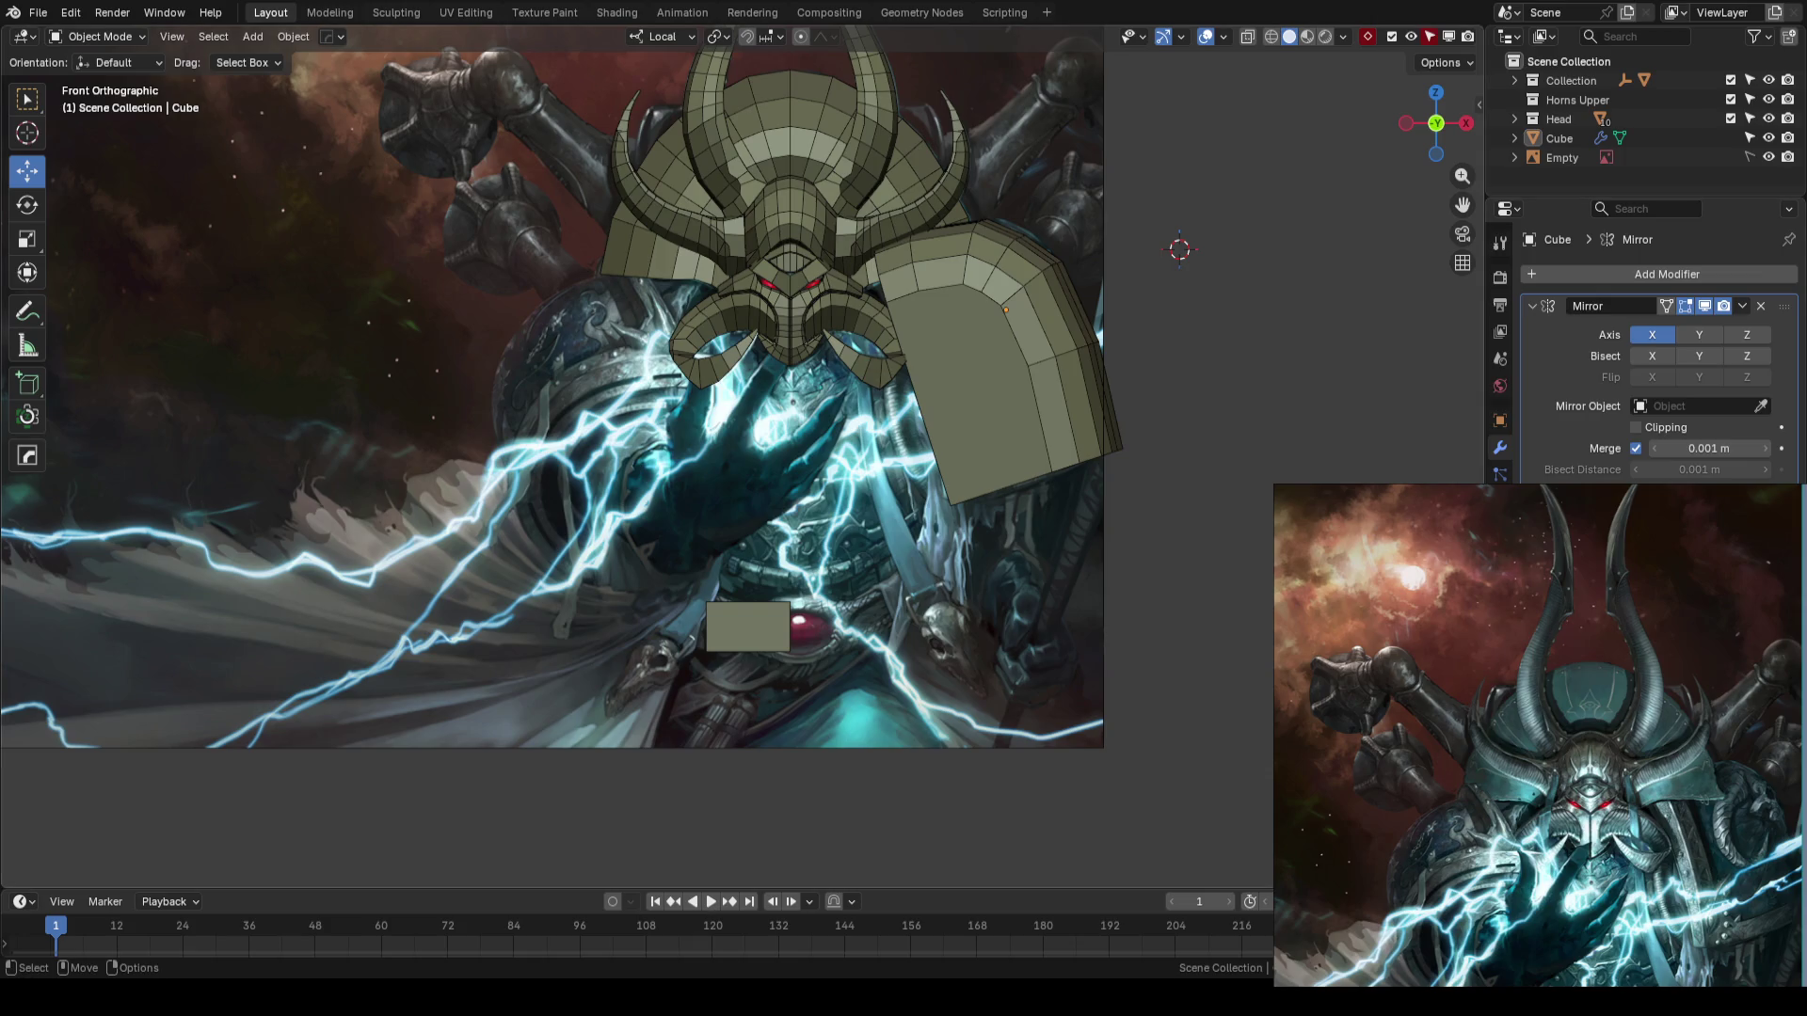
pyautogui.hotkey('ctrl', 's')
pyautogui.hotkey('ctrl', 's')
# - Select the shoulder pad and switch the viewport to see-through wireframe shading
pyautogui.scroll(-2, 915, 449)
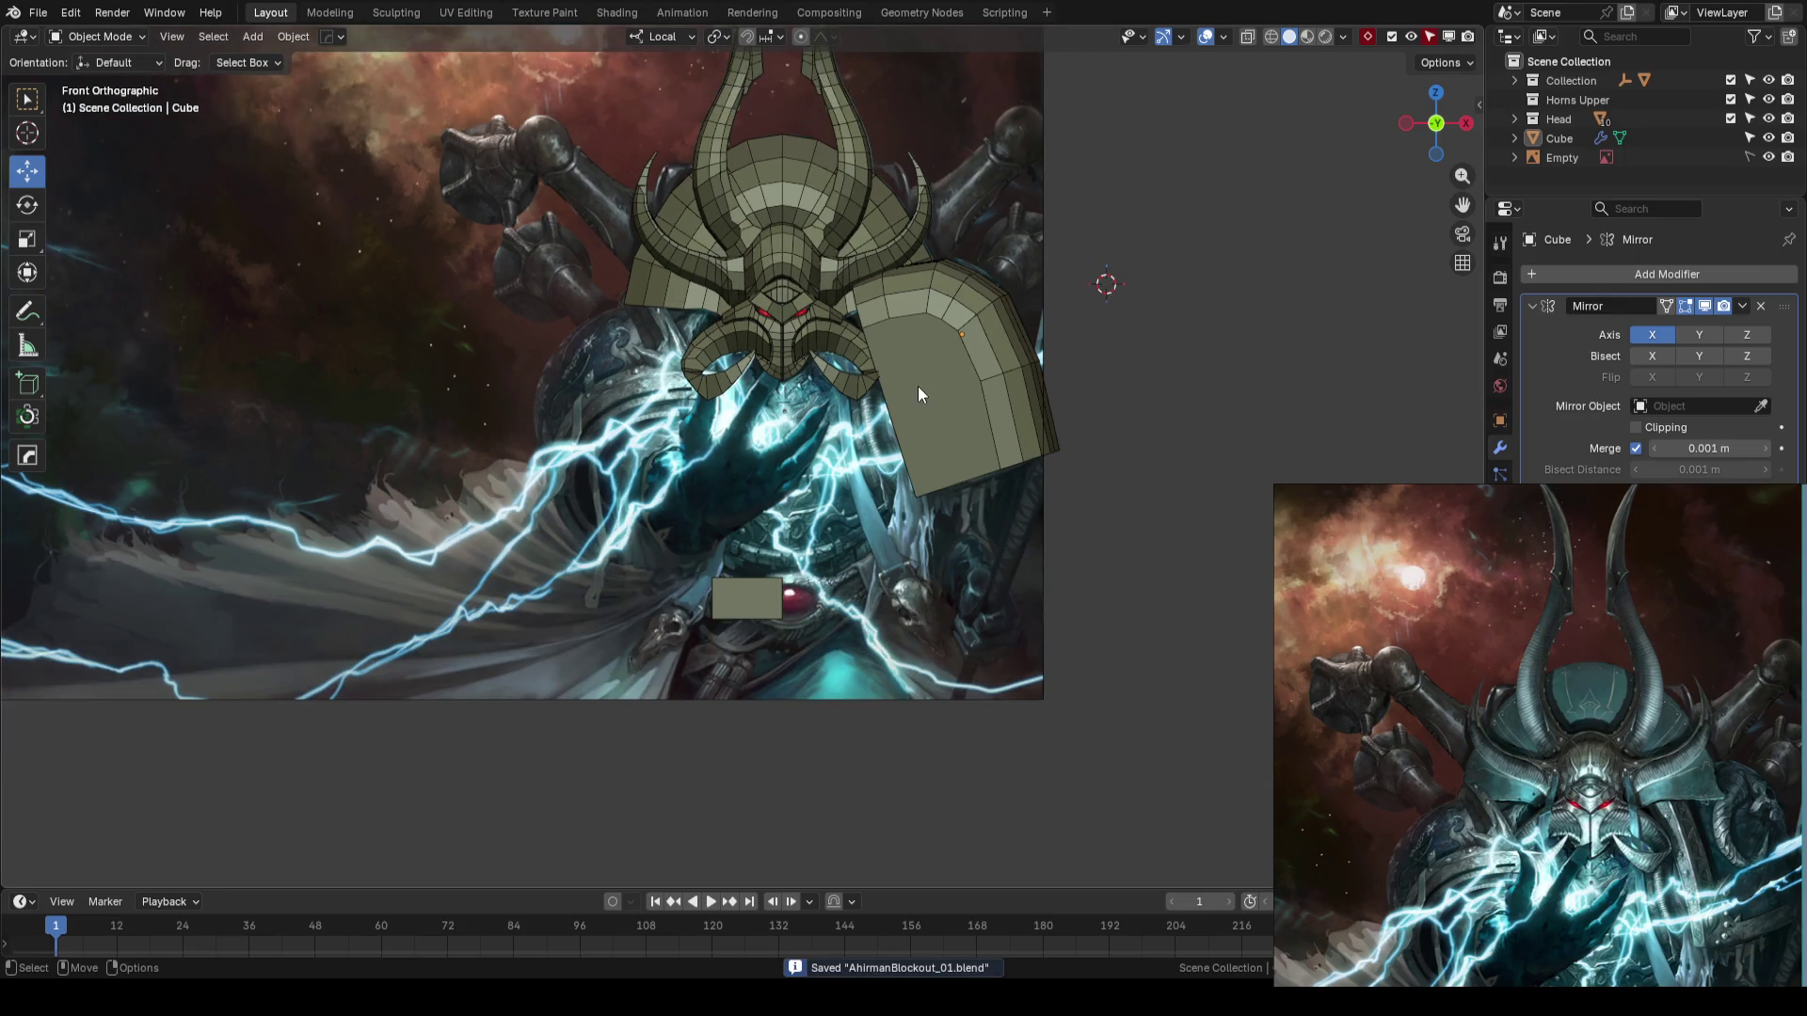
pyautogui.scroll(-1, 913, 386)
pyautogui.scroll(2, 819, 416)
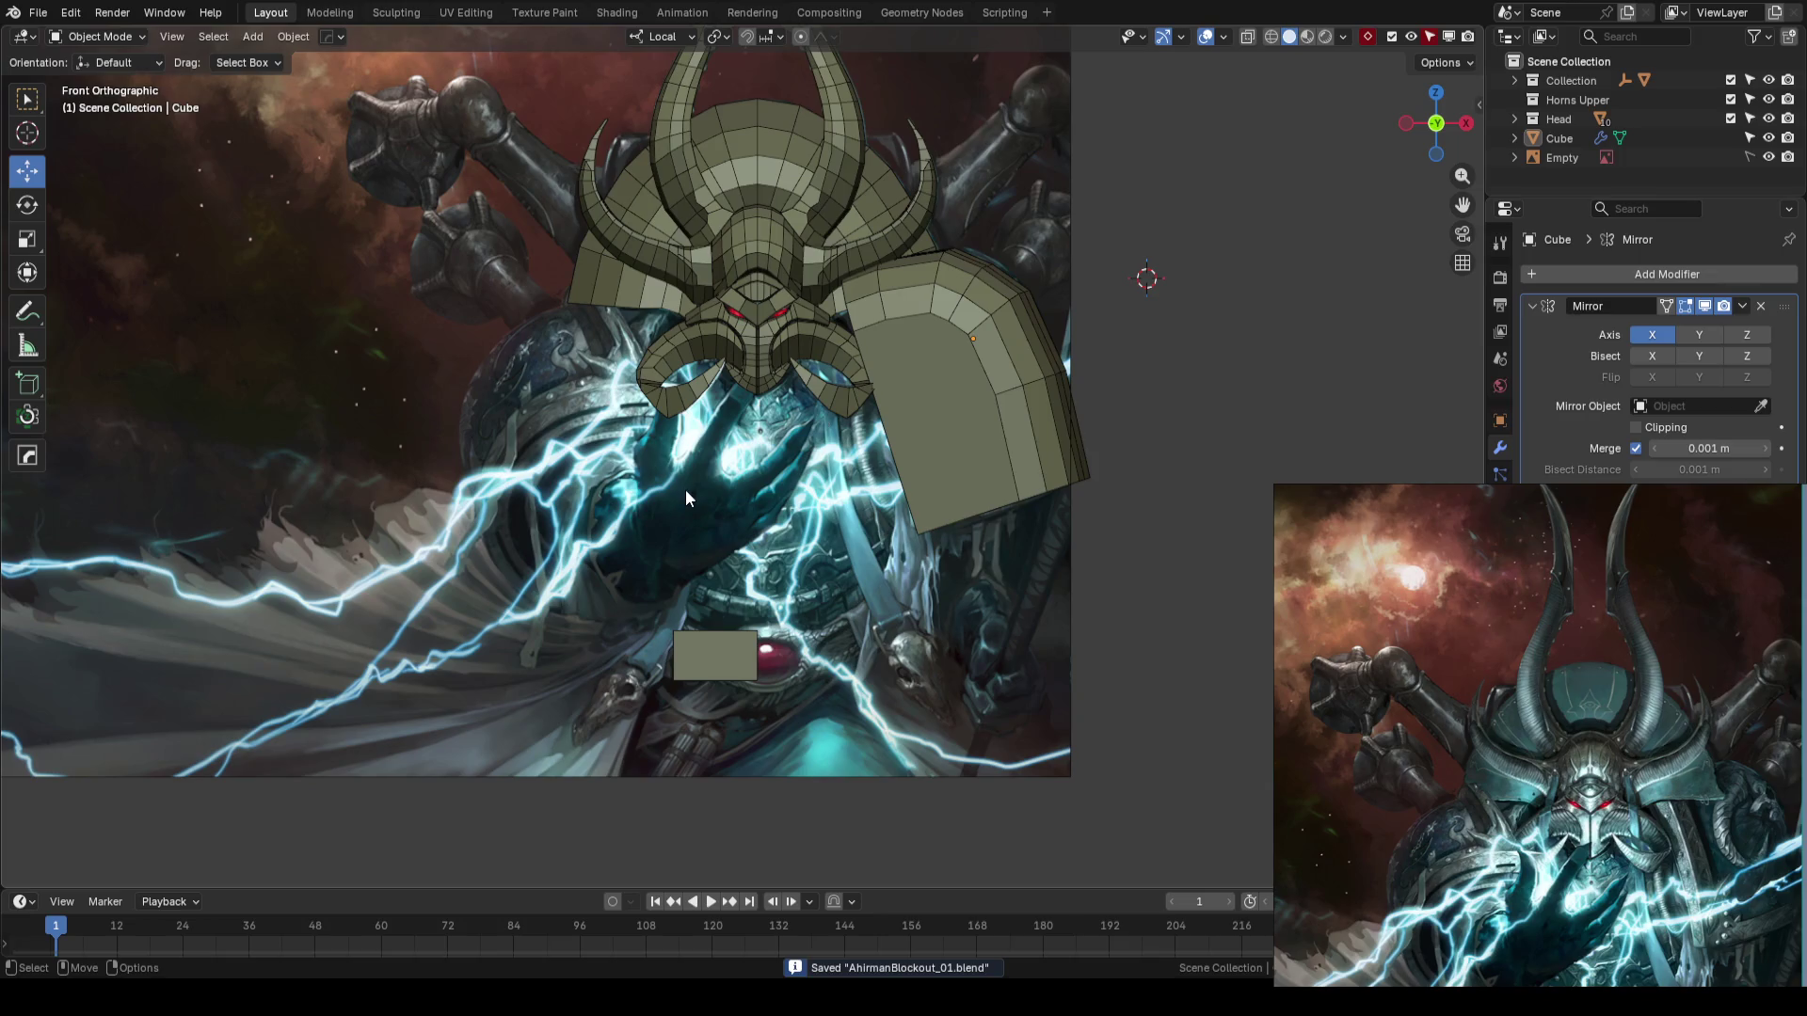
pyautogui.scroll(-1, 680, 490)
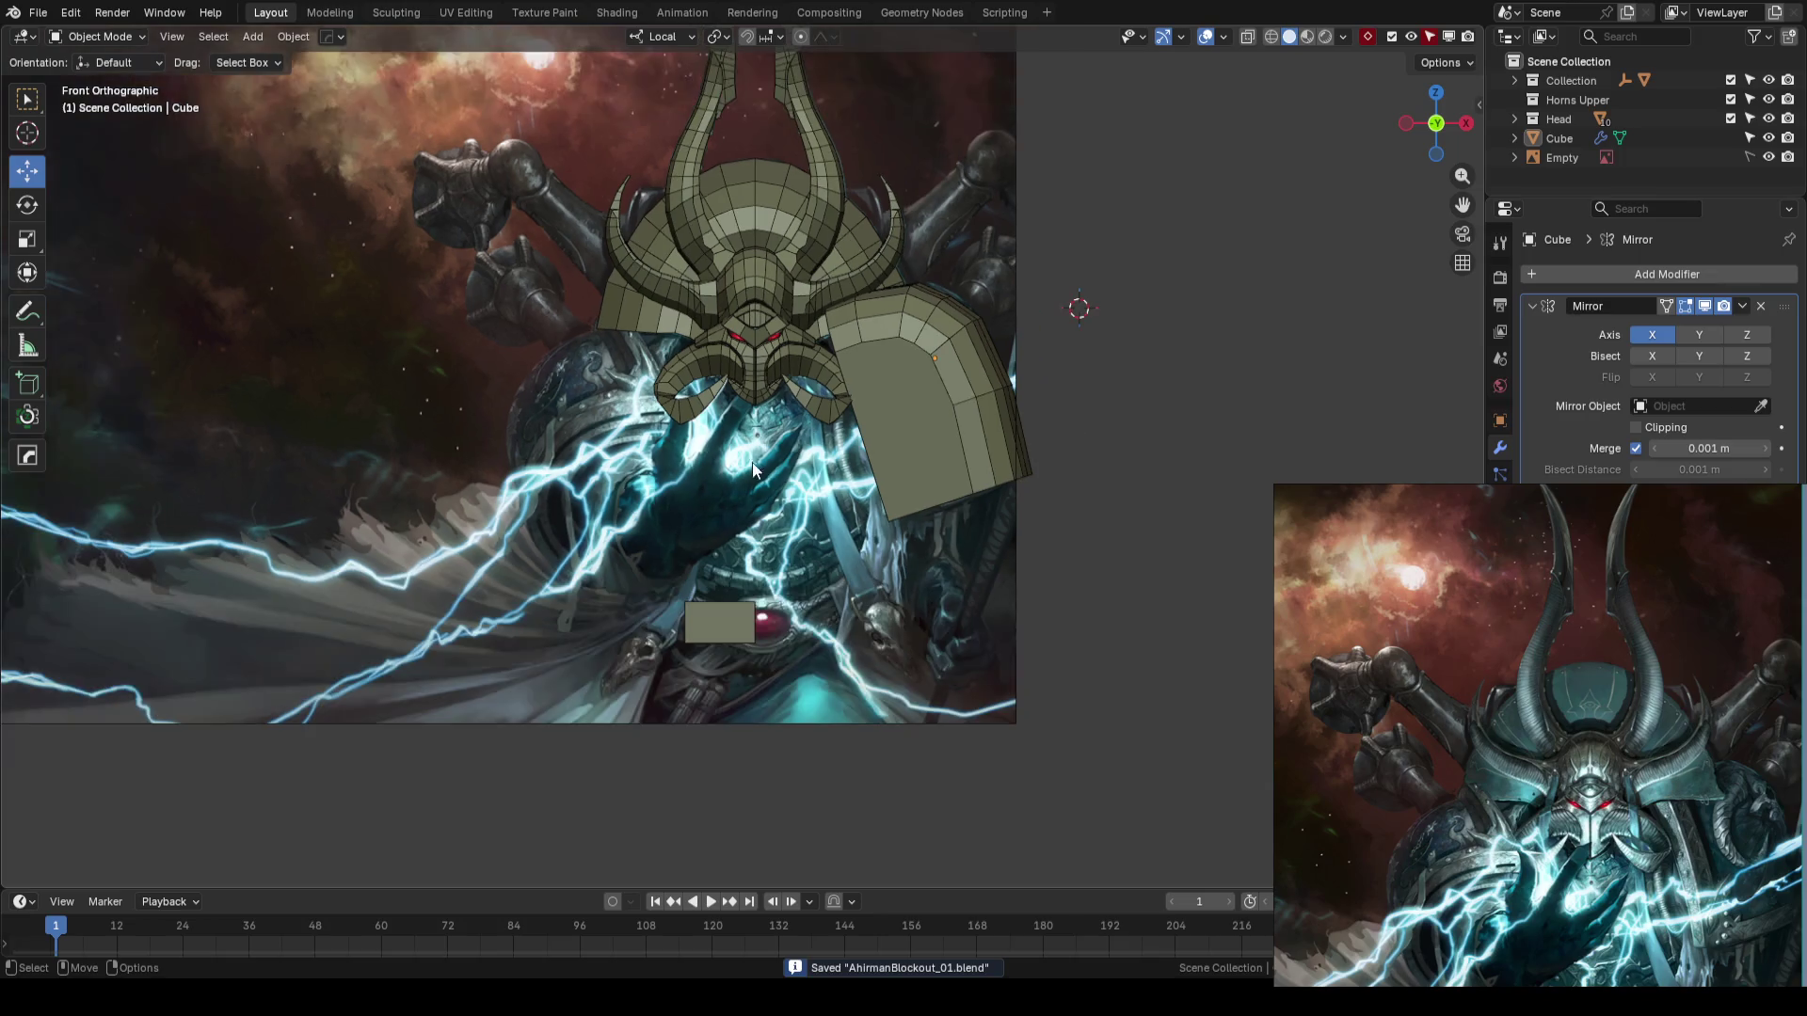
pyautogui.click(930, 421)
pyautogui.hotkey('shift', 'z')
pyautogui.keyDown('shift'); pyautogui.moveTo(1071, 403); pyautogui.dragTo(1052, 408, button='middle'); pyautogui.keyUp('shift')
pyautogui.scroll(1, 1050, 408)
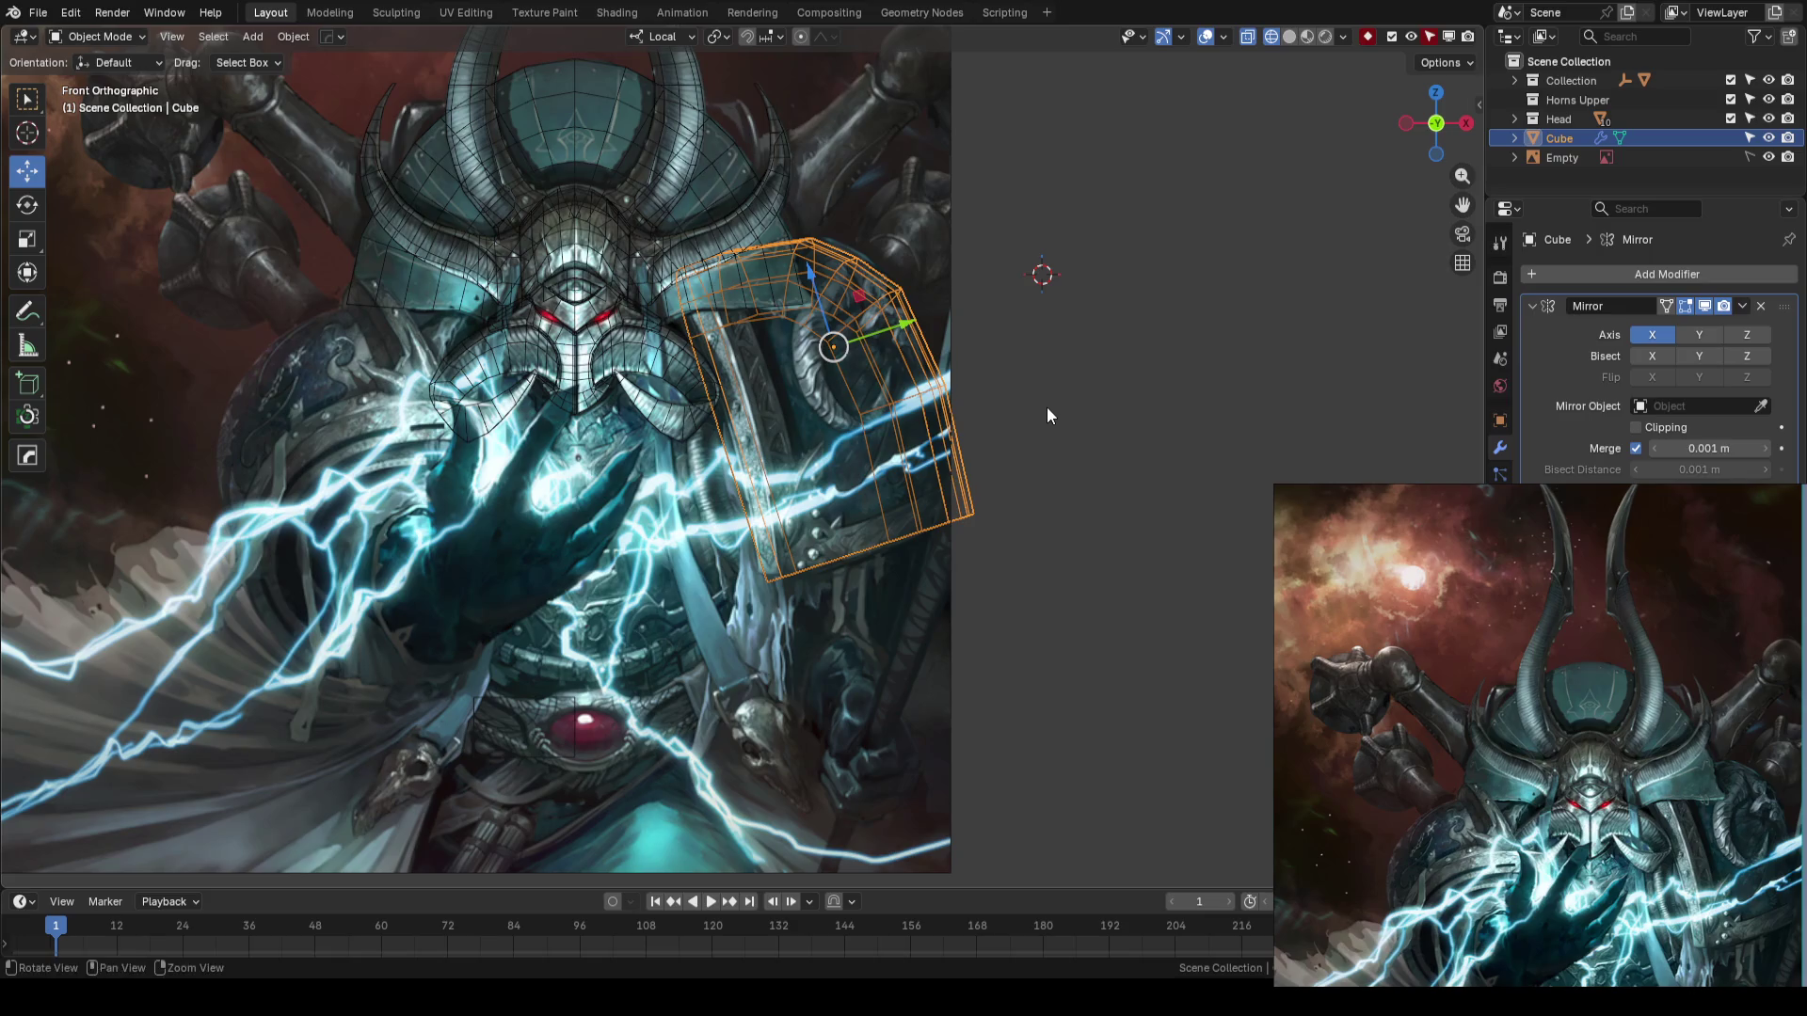
# - Deselect all, toggle back to Solid shading with Shift+Z, and save AhrimanBlockout_01.blend
pyautogui.hotkey('alt', 'a')
pyautogui.hotkey('shift', 'z')
pyautogui.scroll(-1, 964, 409)
pyautogui.scroll(-2, 966, 414)
pyautogui.hotkey('ctrl', 's')
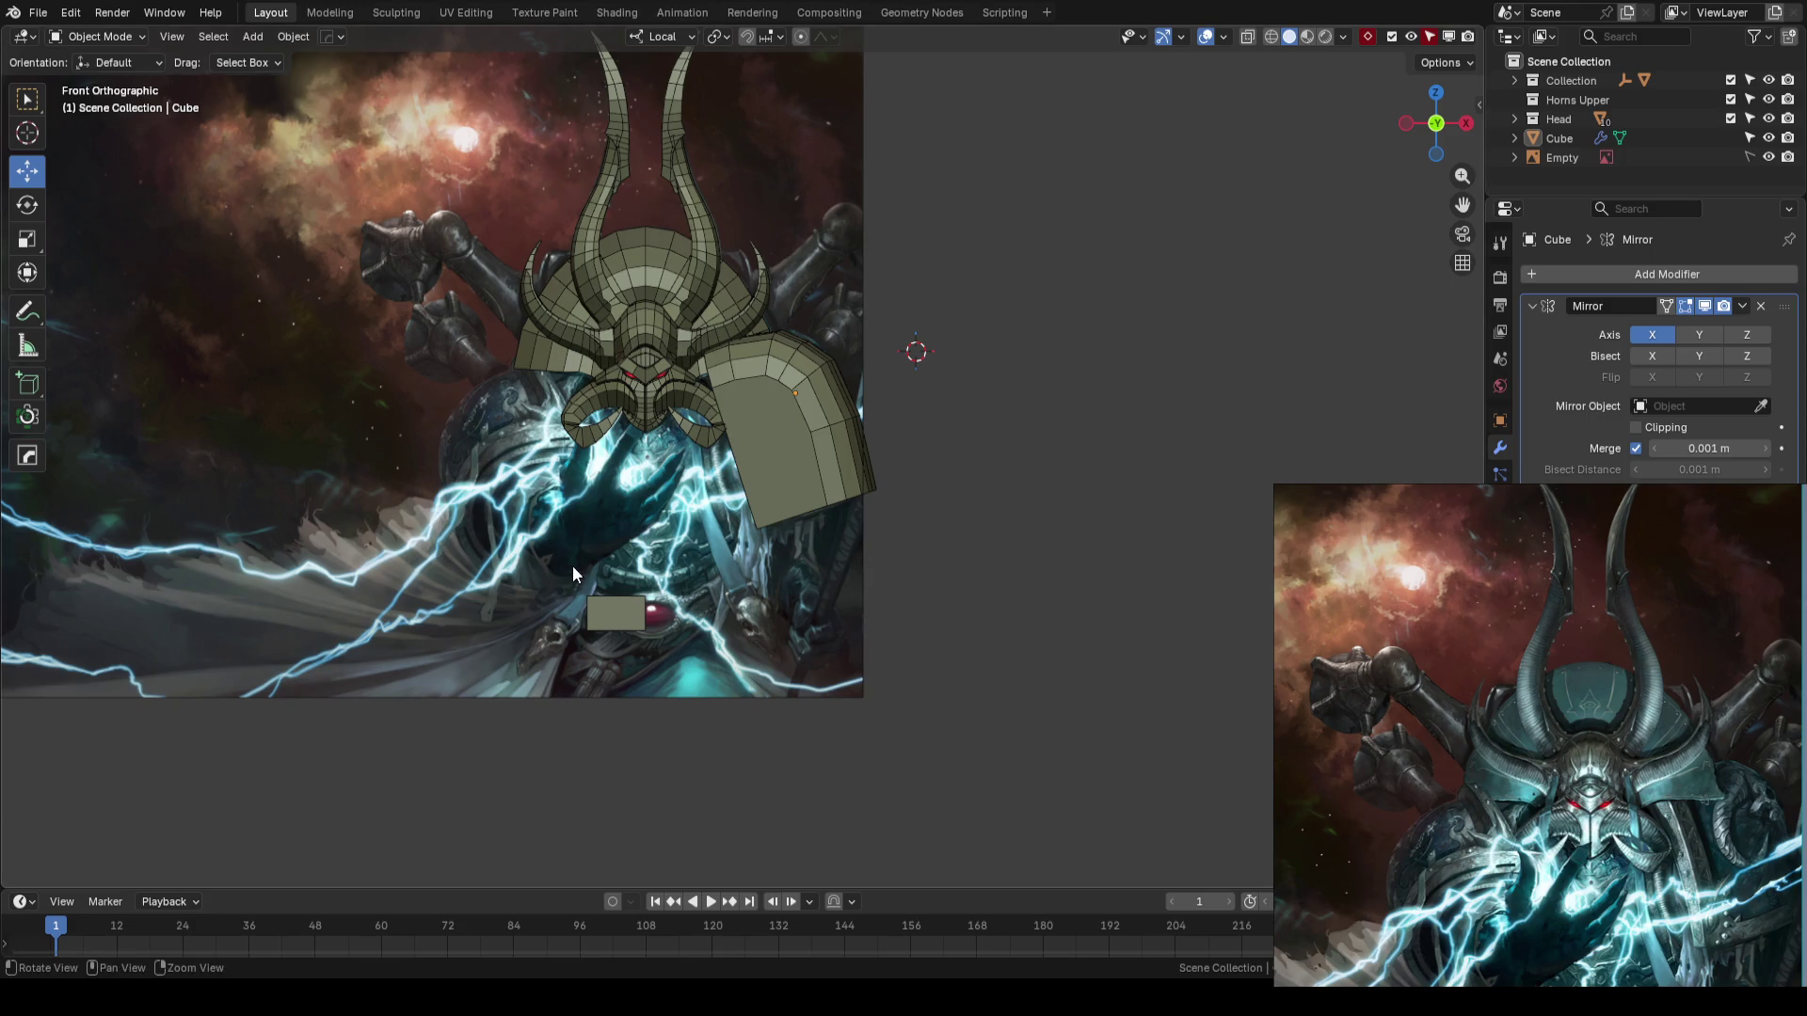
# - Save the blockout and add a new cube mesh
pyautogui.scroll(3, 572, 567)
pyautogui.hotkey('ctrl', 's')
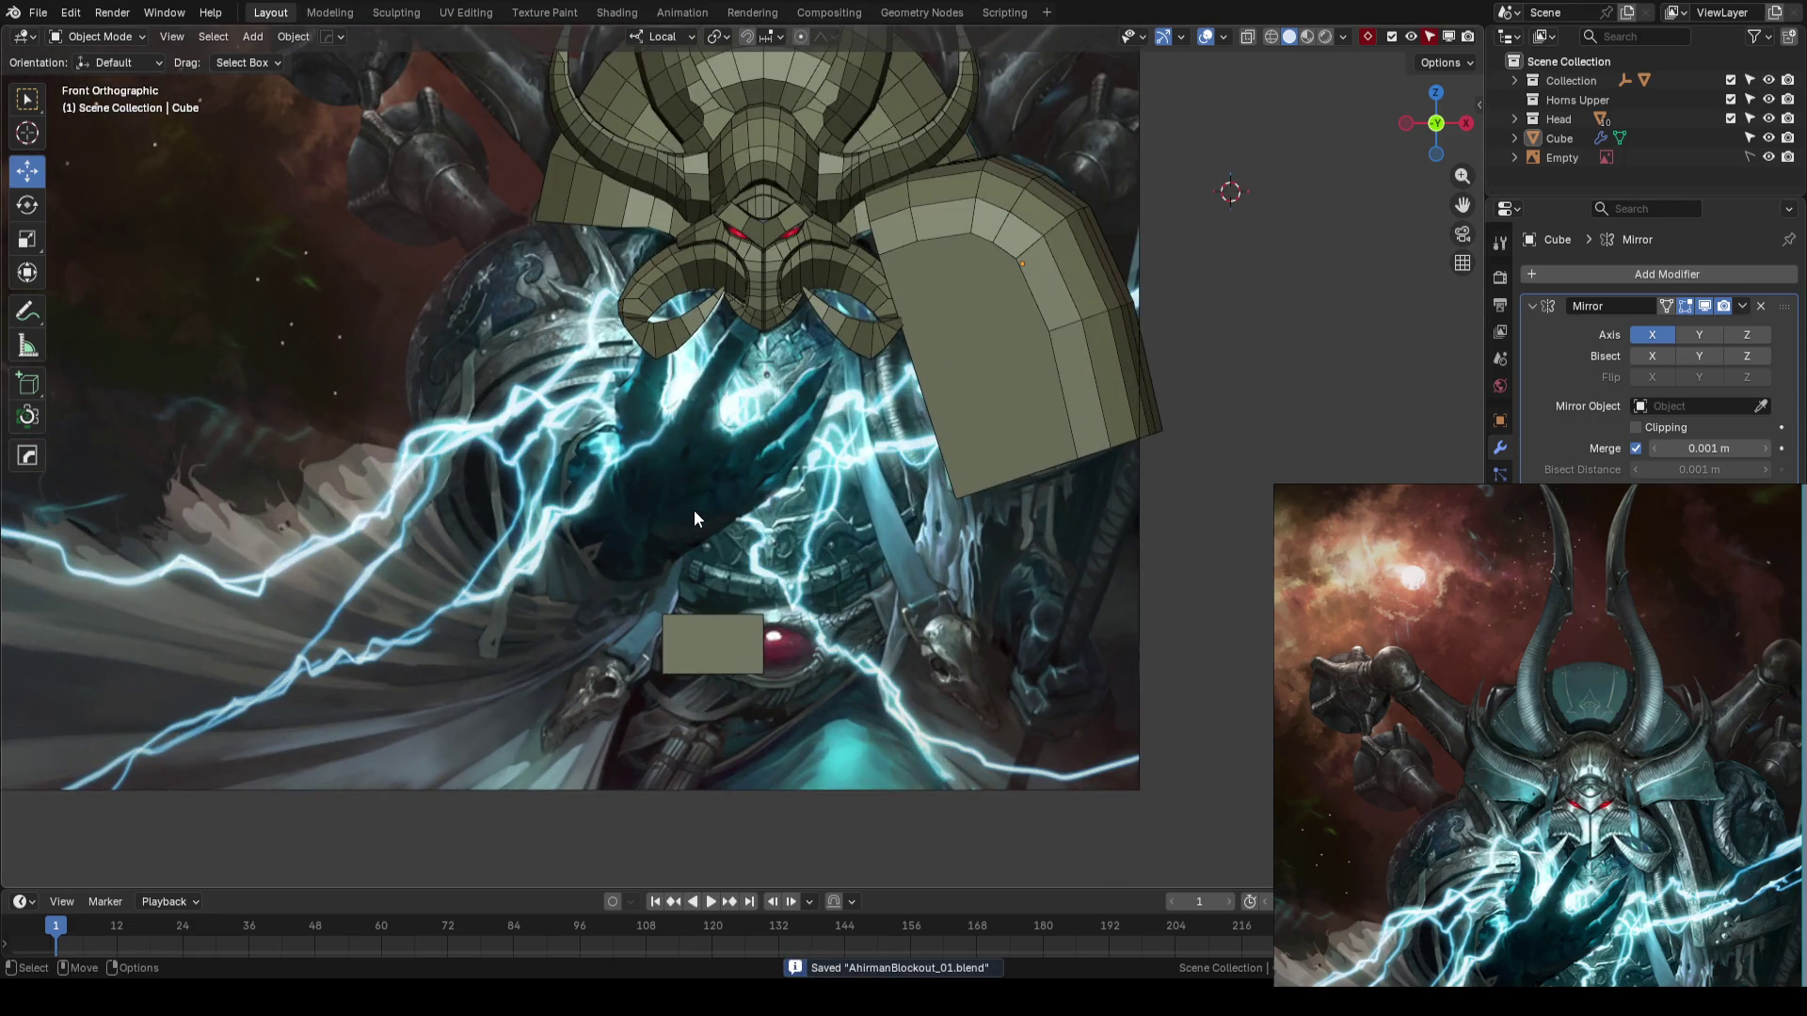
pyautogui.scroll(1, 718, 499)
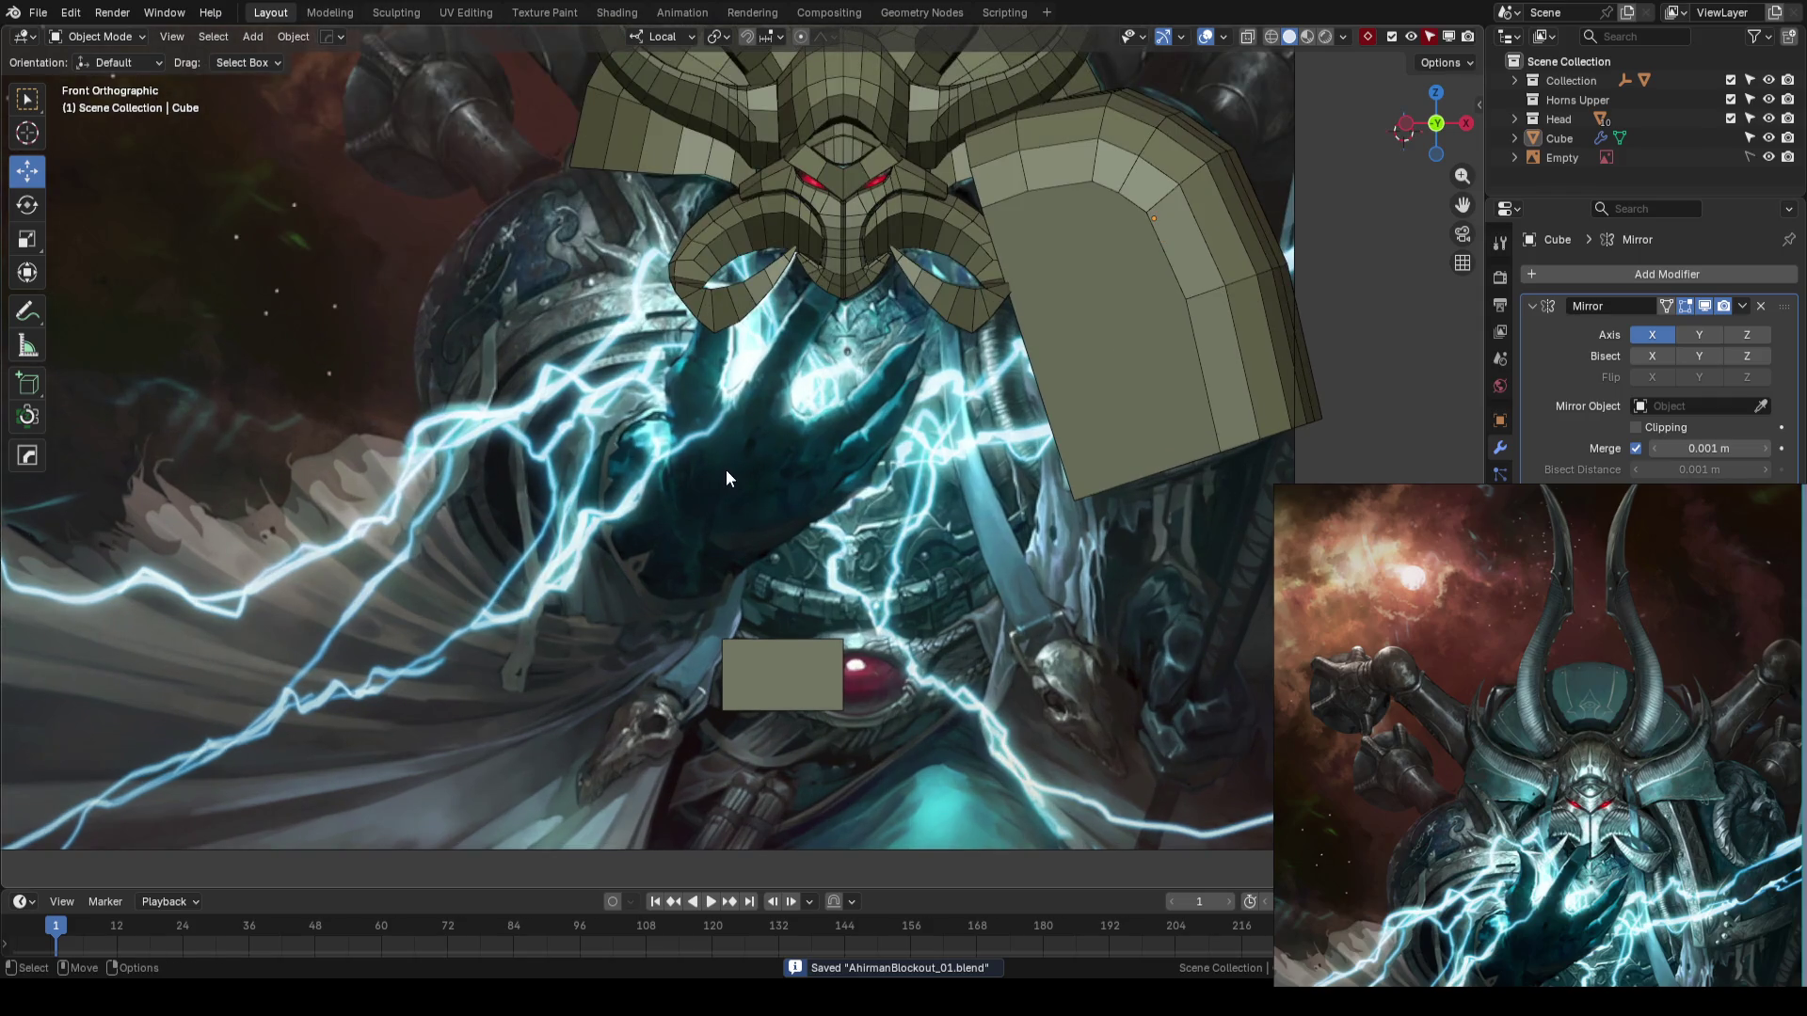
pyautogui.hotkey('shift', 'a')
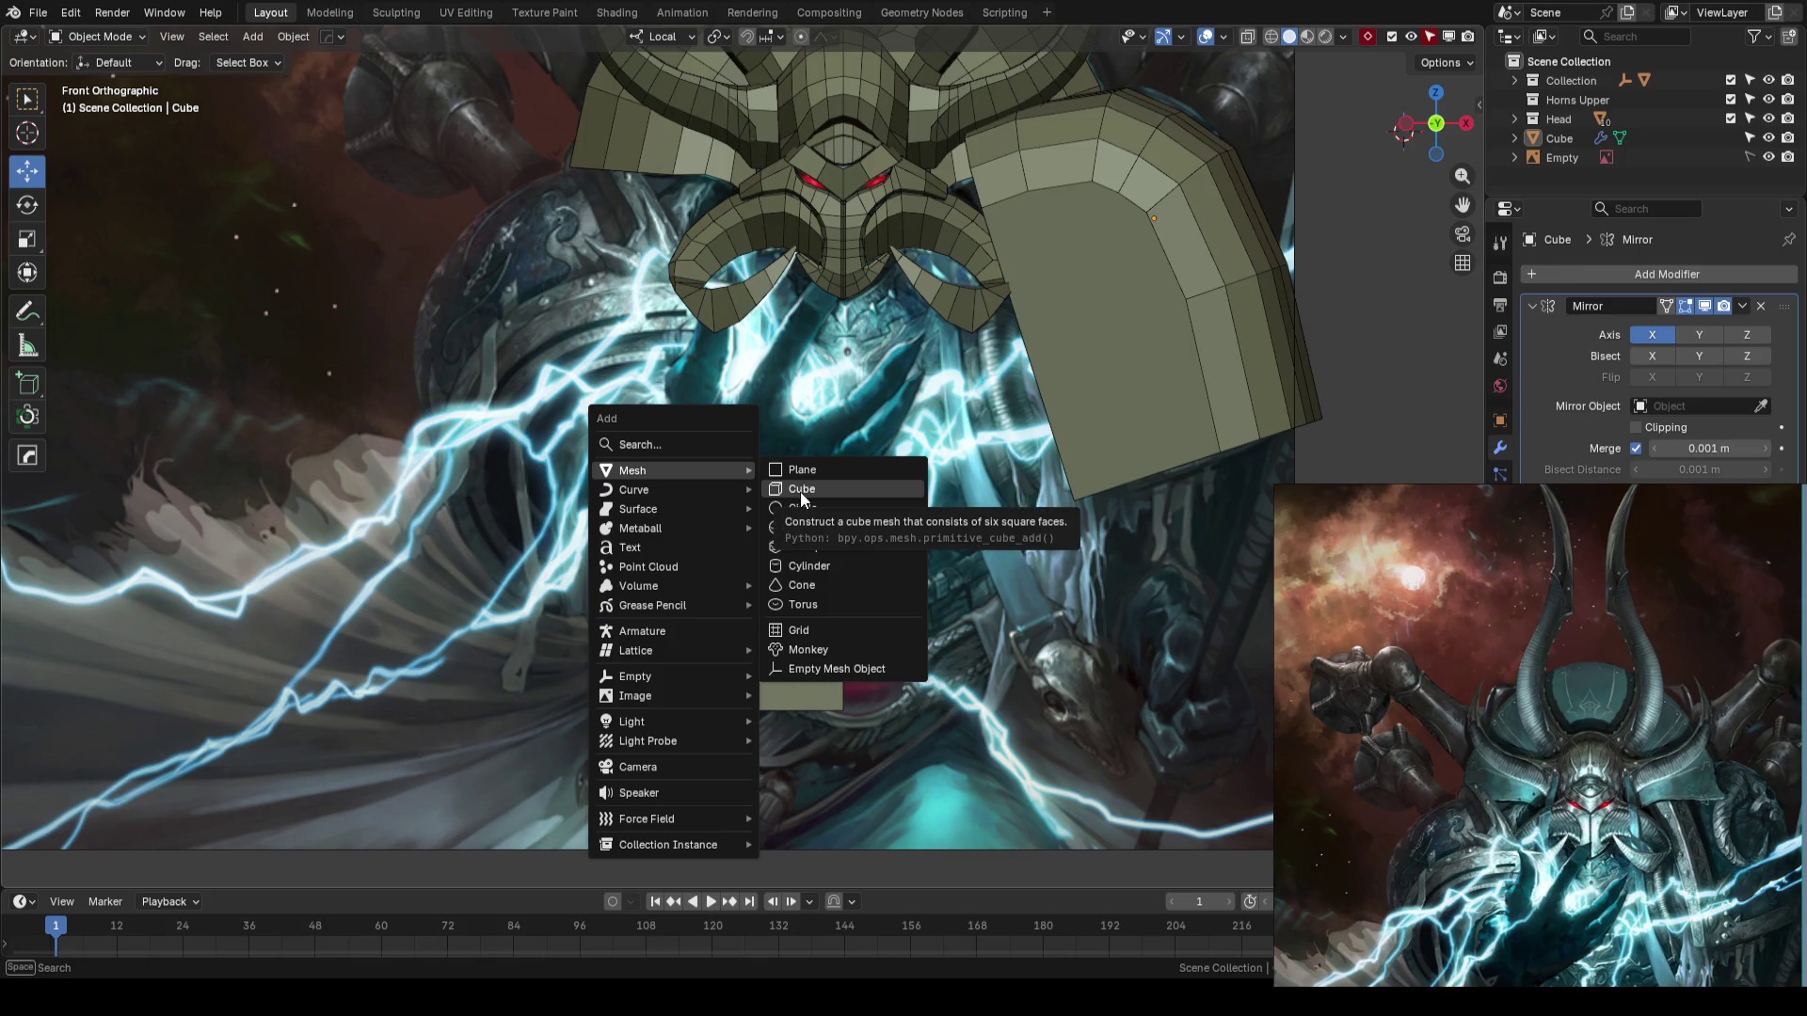
pyautogui.click(800, 492)
# - Move the new cube left, shrink it near the hand, and tilt it toward the finger
pyautogui.scroll(-3, 928, 499)
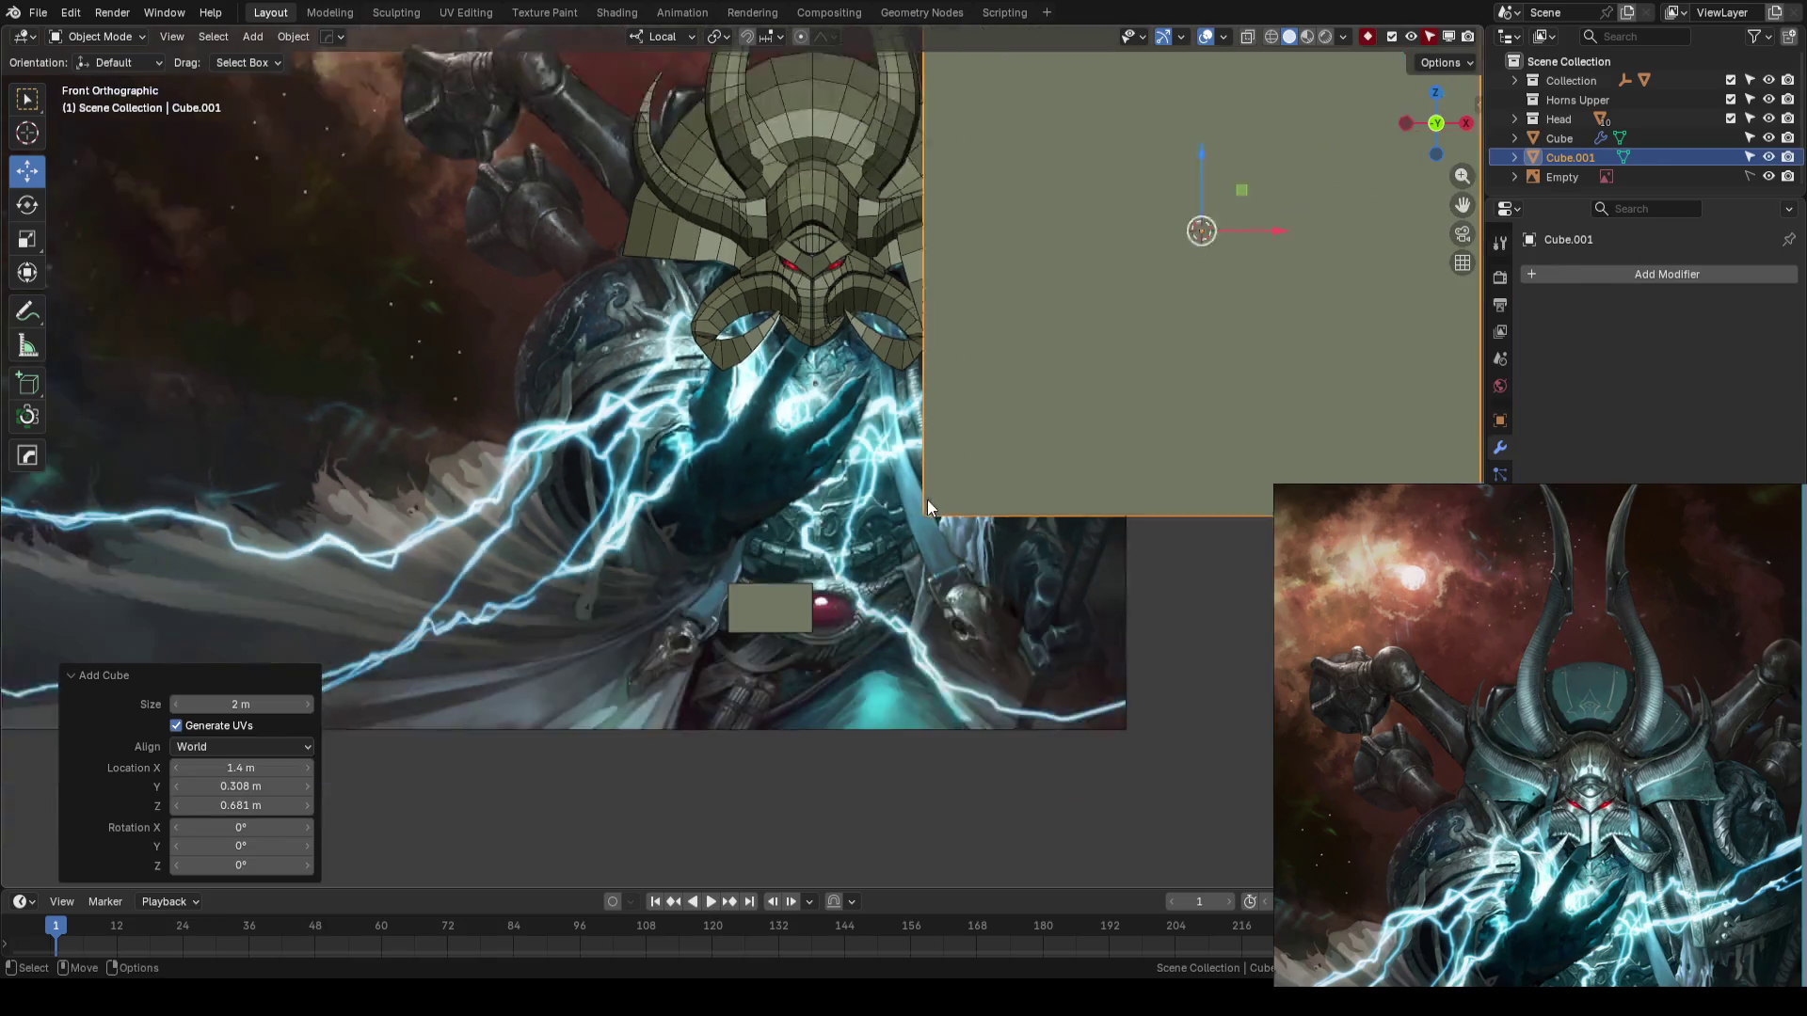
pyautogui.press('g')
pyautogui.click(811, 525)
pyautogui.press('s')
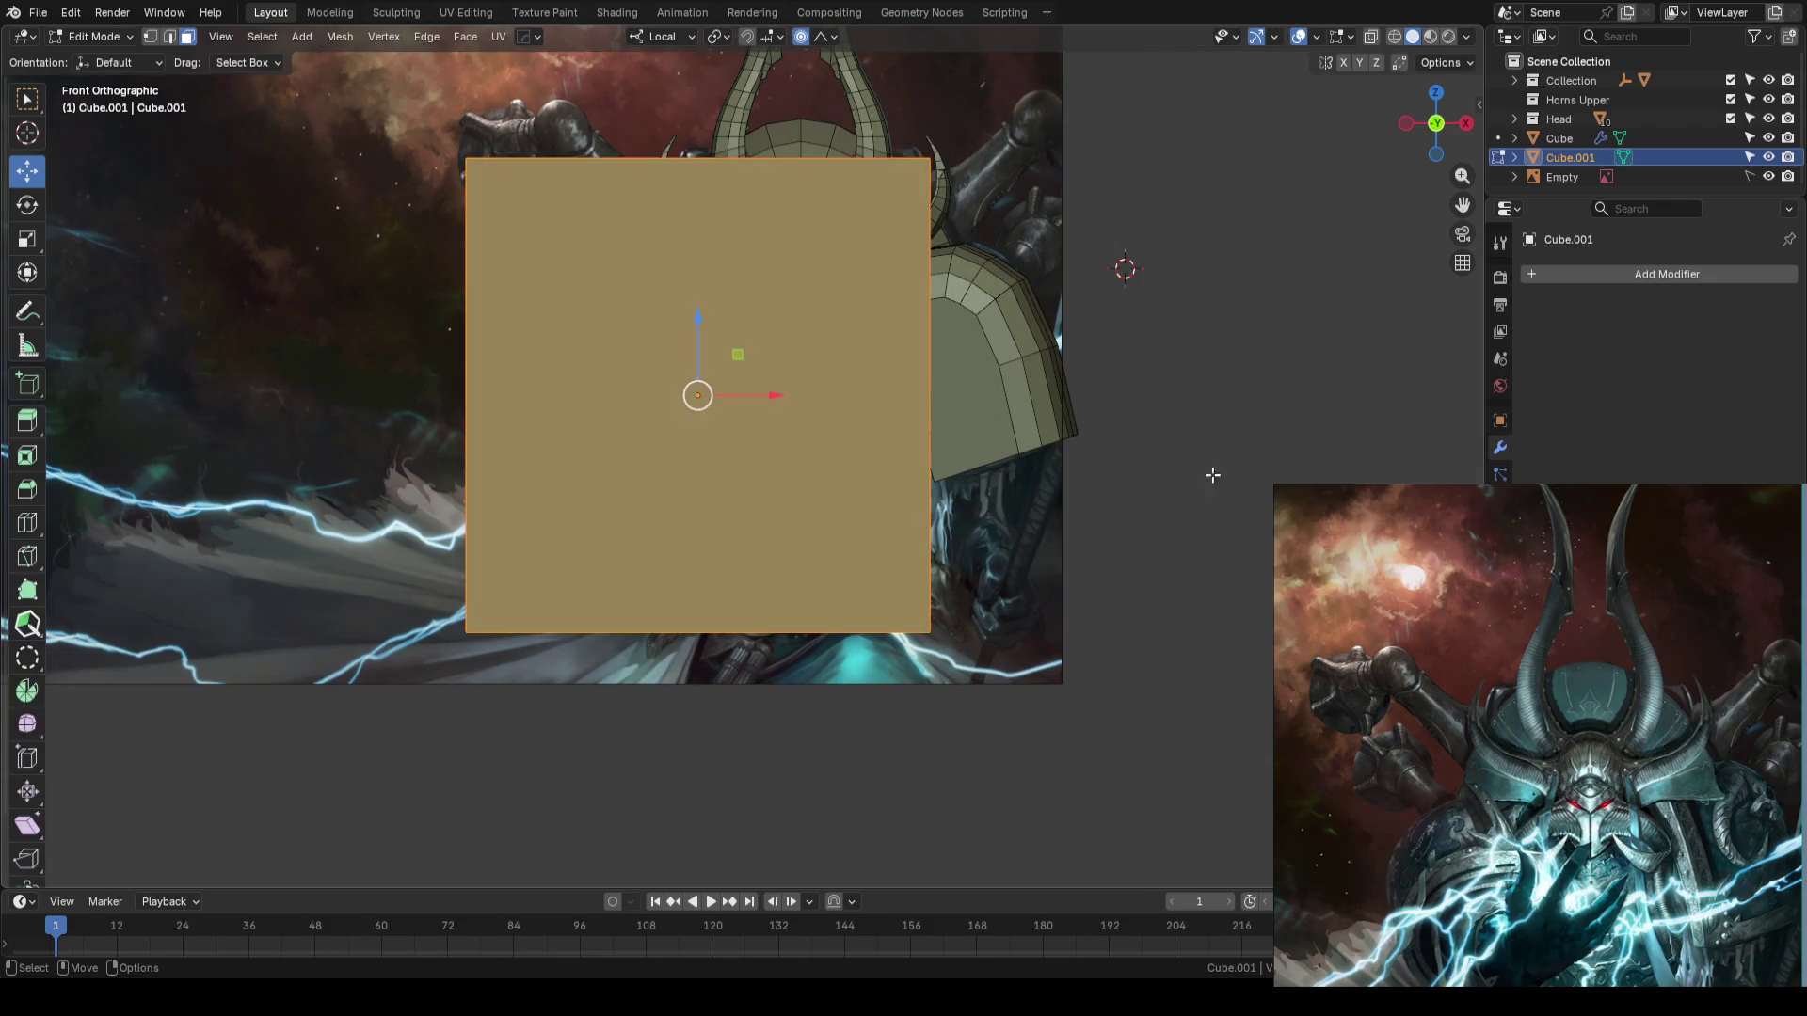
pyautogui.click(876, 429)
pyautogui.scroll(1, 875, 429)
pyautogui.press('r')
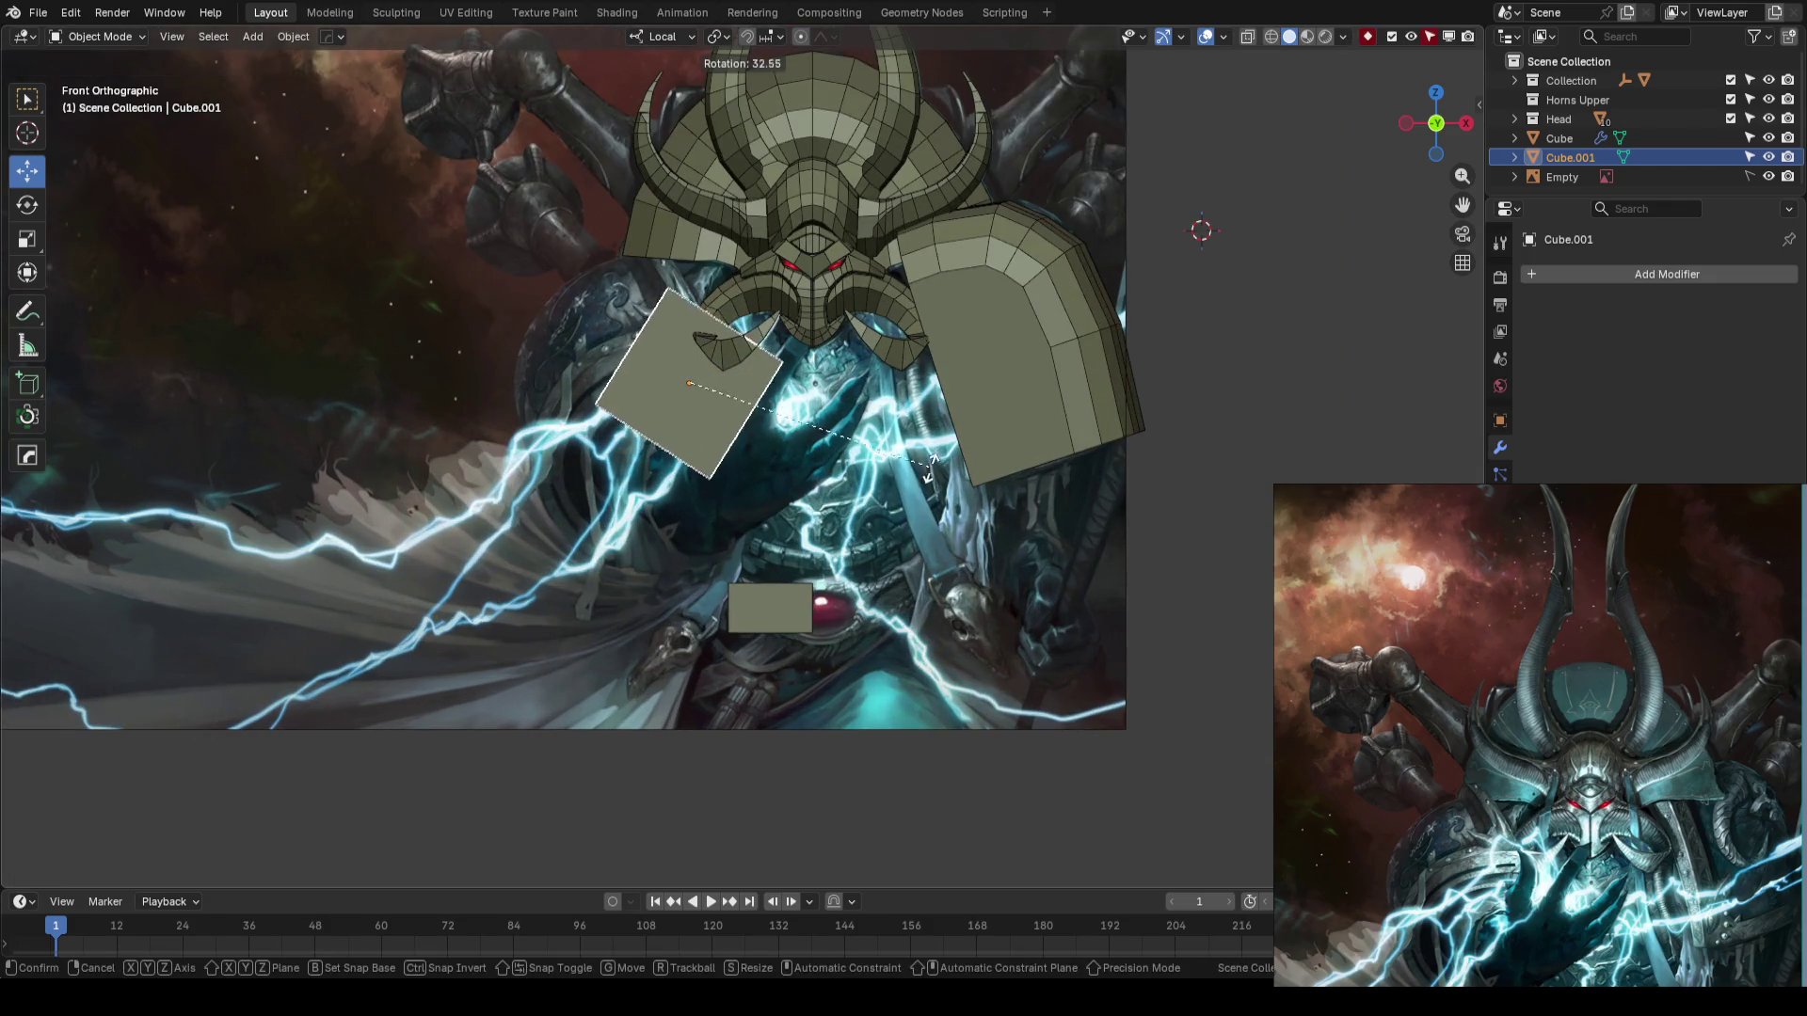
pyautogui.click(873, 507)
# - Reposition the cube slightly down-left and rotate it to match the raised hand
pyautogui.scroll(3, 734, 396)
pyautogui.press('g')
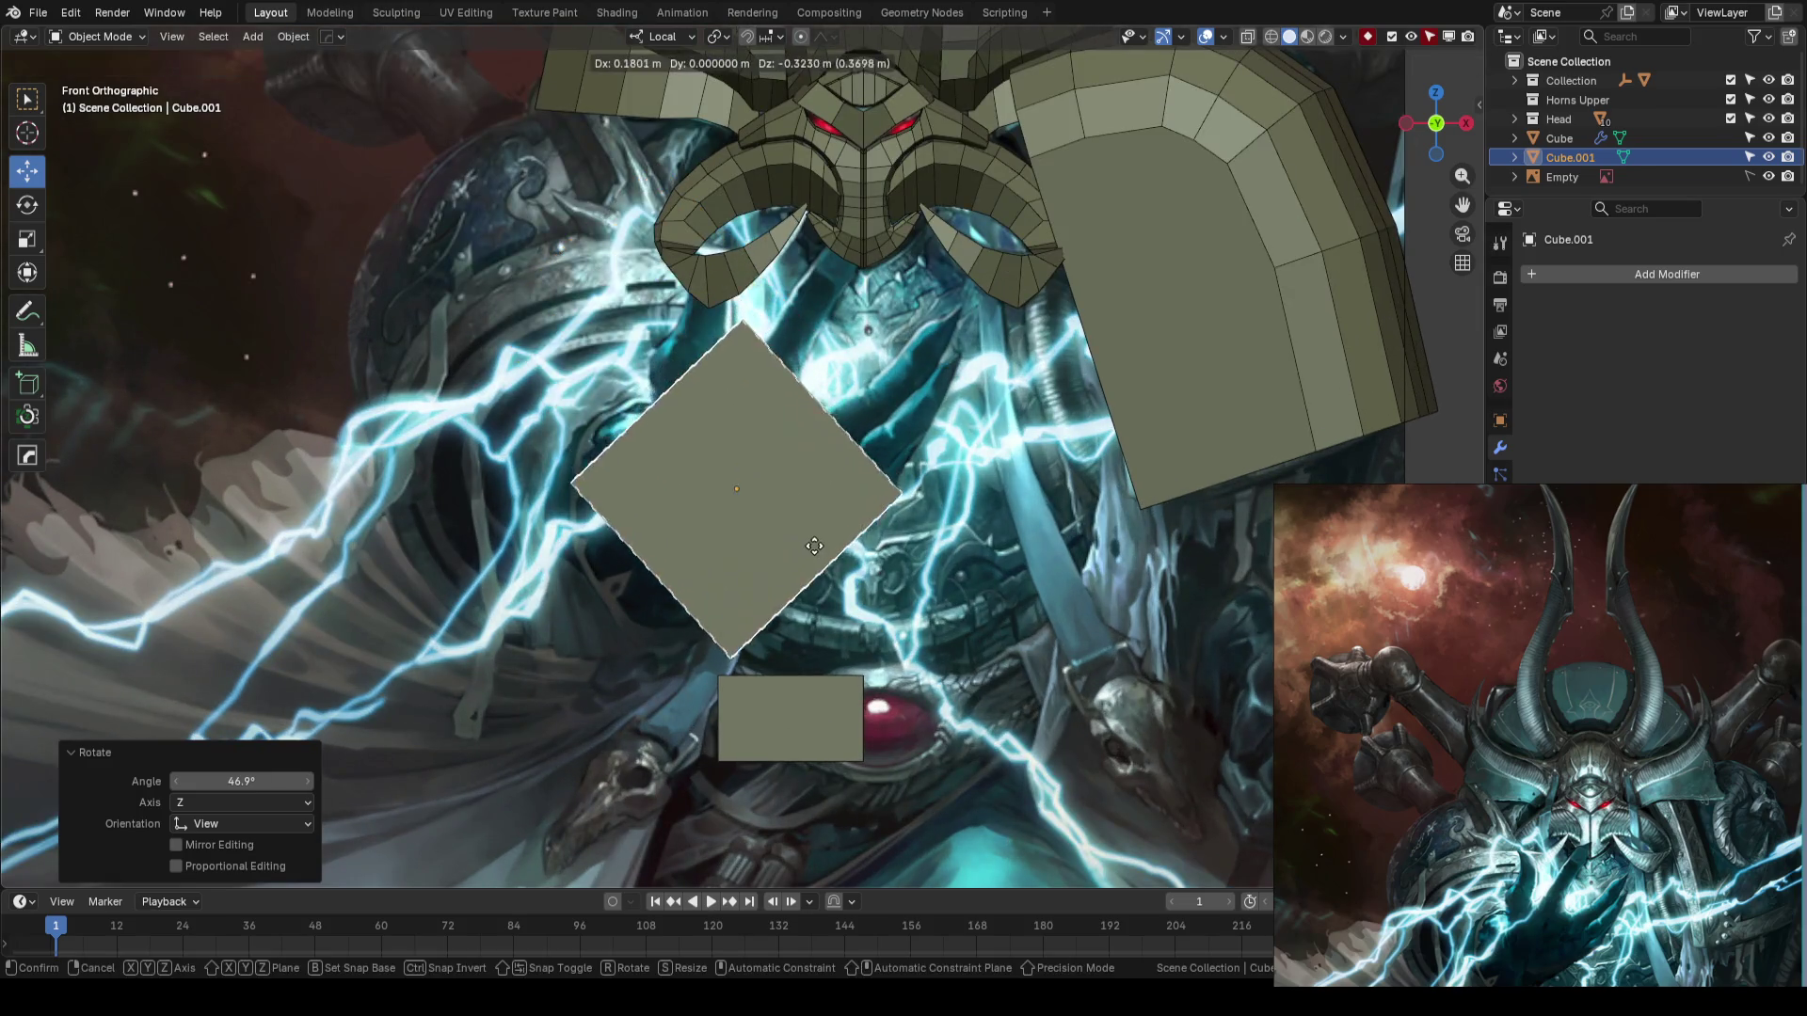
pyautogui.click(888, 524)
pyautogui.press('g')
pyautogui.click(894, 525)
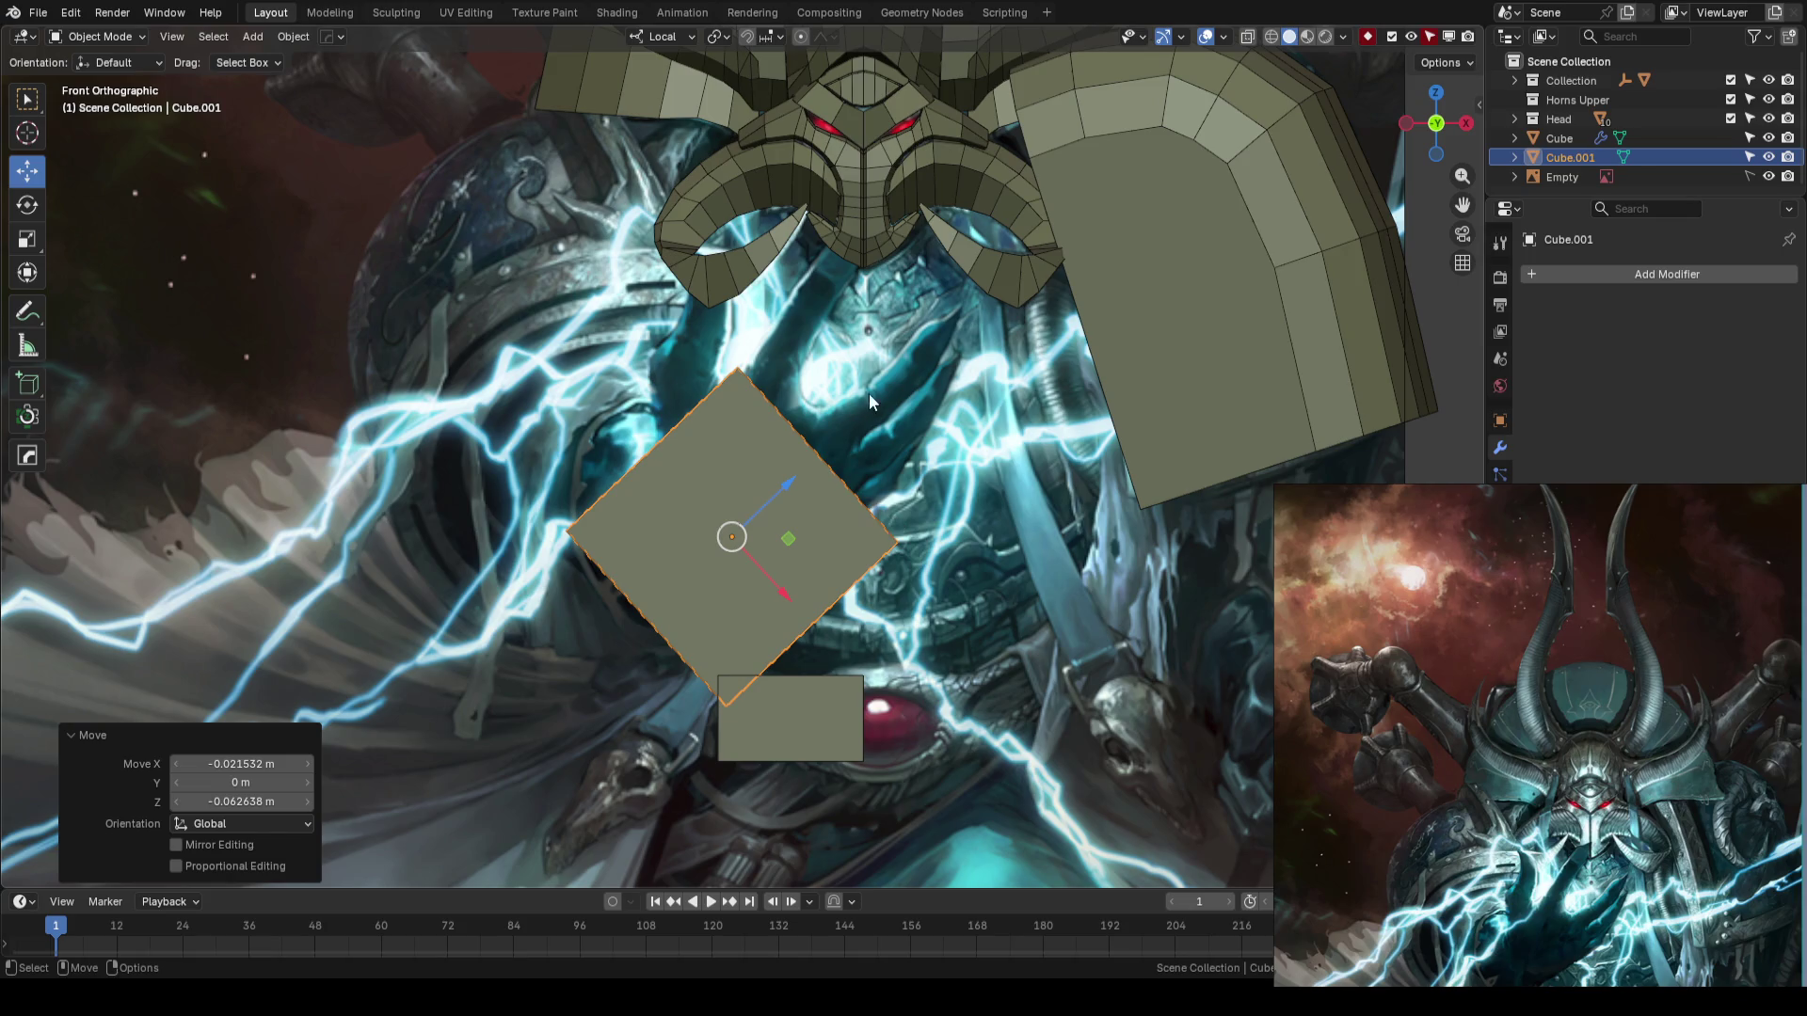
pyautogui.press('r')
pyautogui.click(979, 391)
pyautogui.scroll(-3, 949, 354)
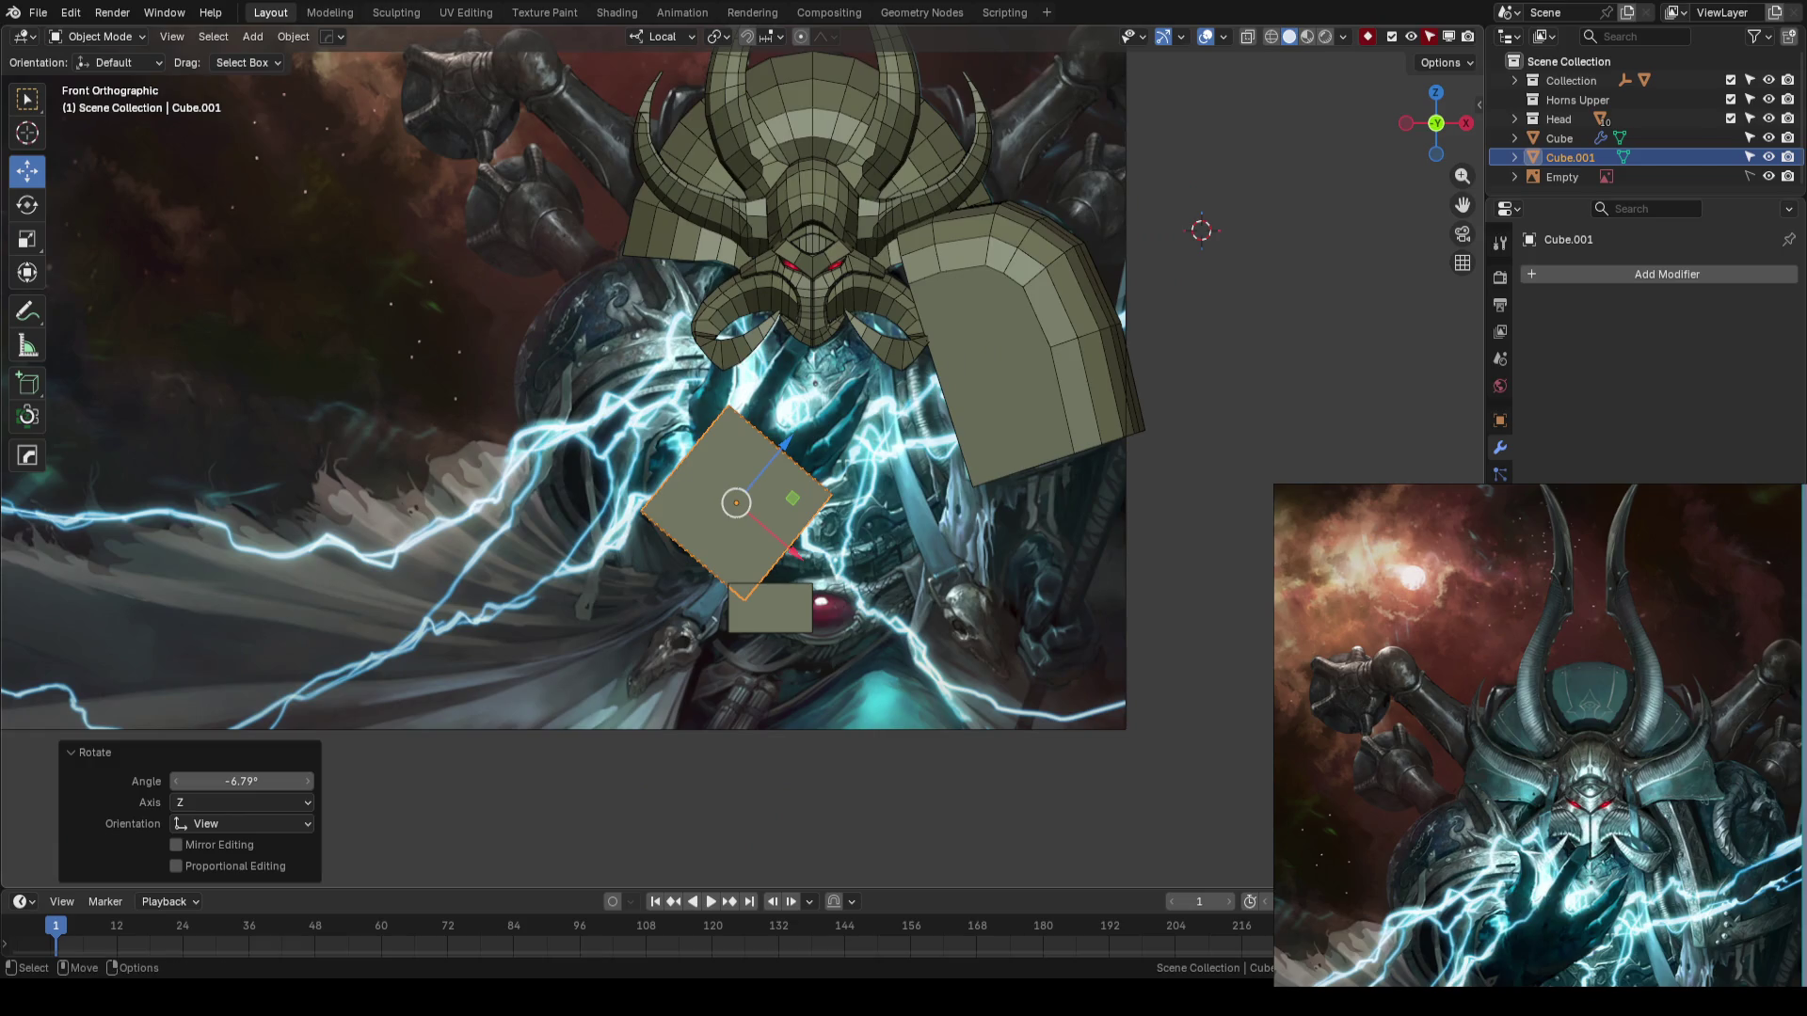
pyautogui.moveTo(806, 370)
pyautogui.mouseDown(button='middle')
pyautogui.moveTo(945, 446)
pyautogui.moveTo(689, 488)
pyautogui.mouseUp(button='middle')
# - In Edit Mode, scale the cube along local Y to flatten it into a thin slab
pyautogui.press('Tab')
pyautogui.press('KP_1')
pyautogui.press('KP_Decimal')
pyautogui.moveTo(1062, 299)
pyautogui.mouseDown(button='middle')
pyautogui.moveTo(911, 509)
pyautogui.moveTo(912, 403)
pyautogui.mouseUp(button='middle')
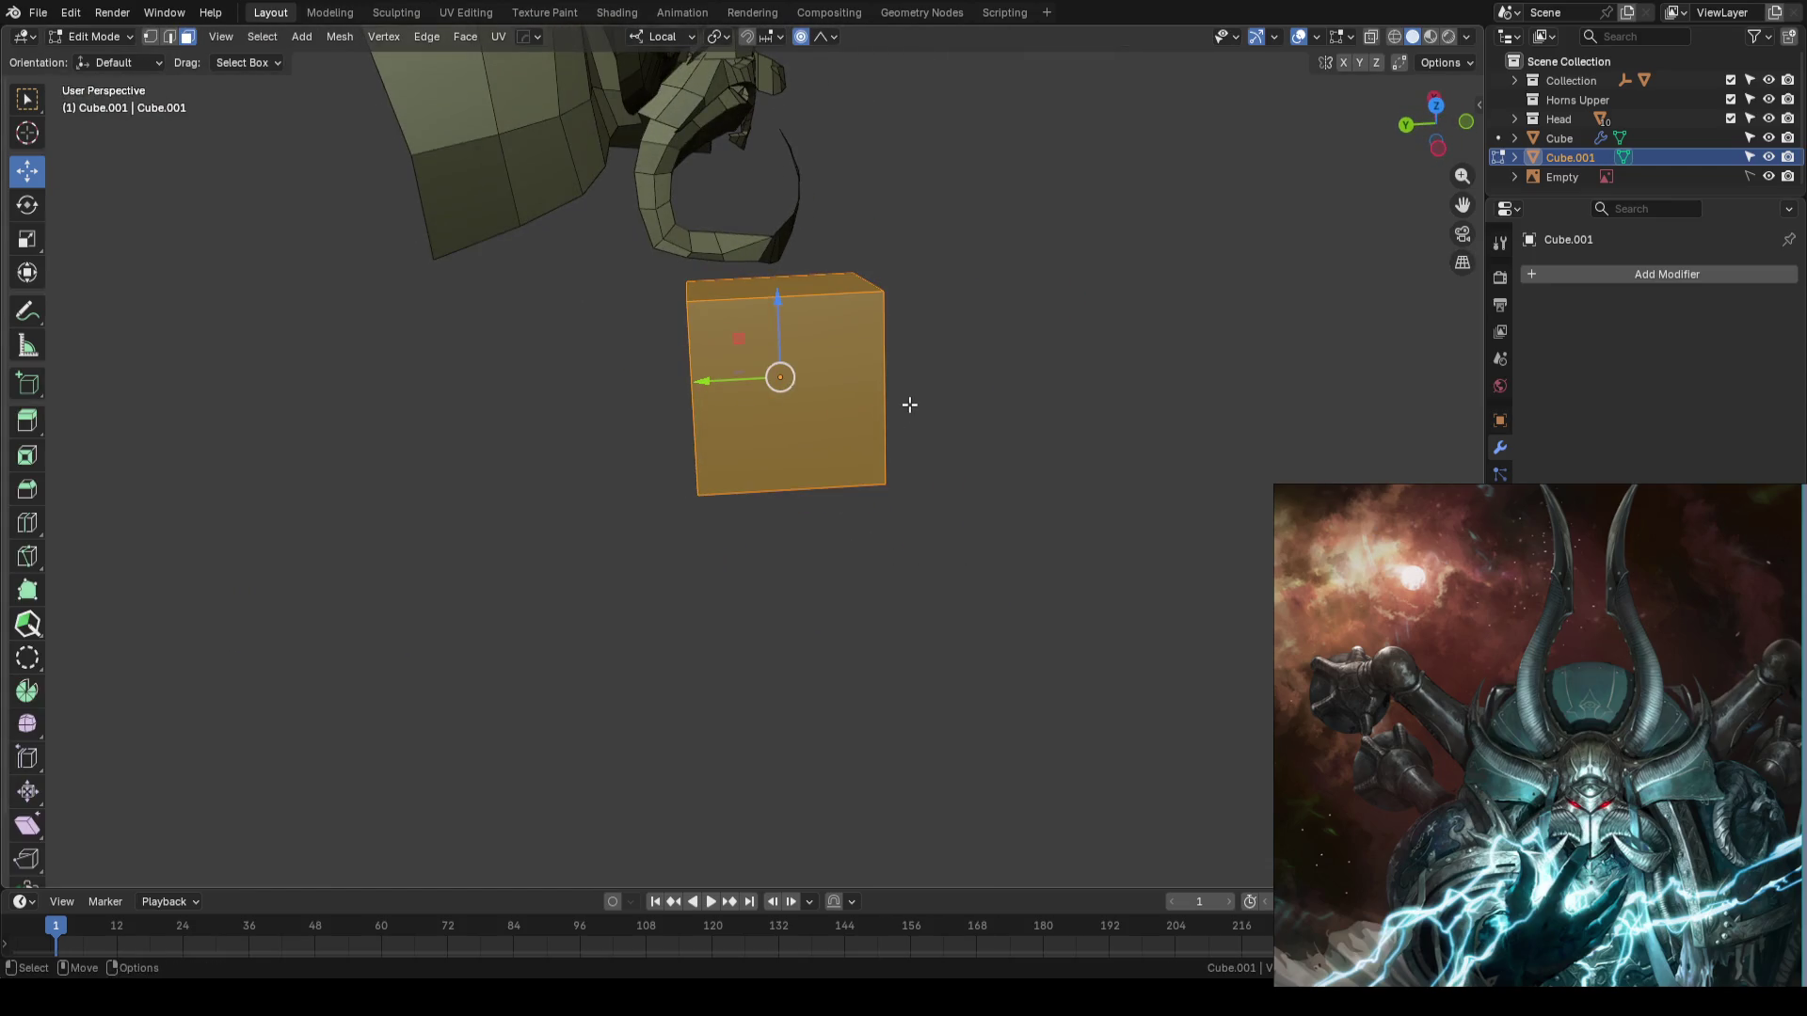
pyautogui.press('s')
pyautogui.press('y')
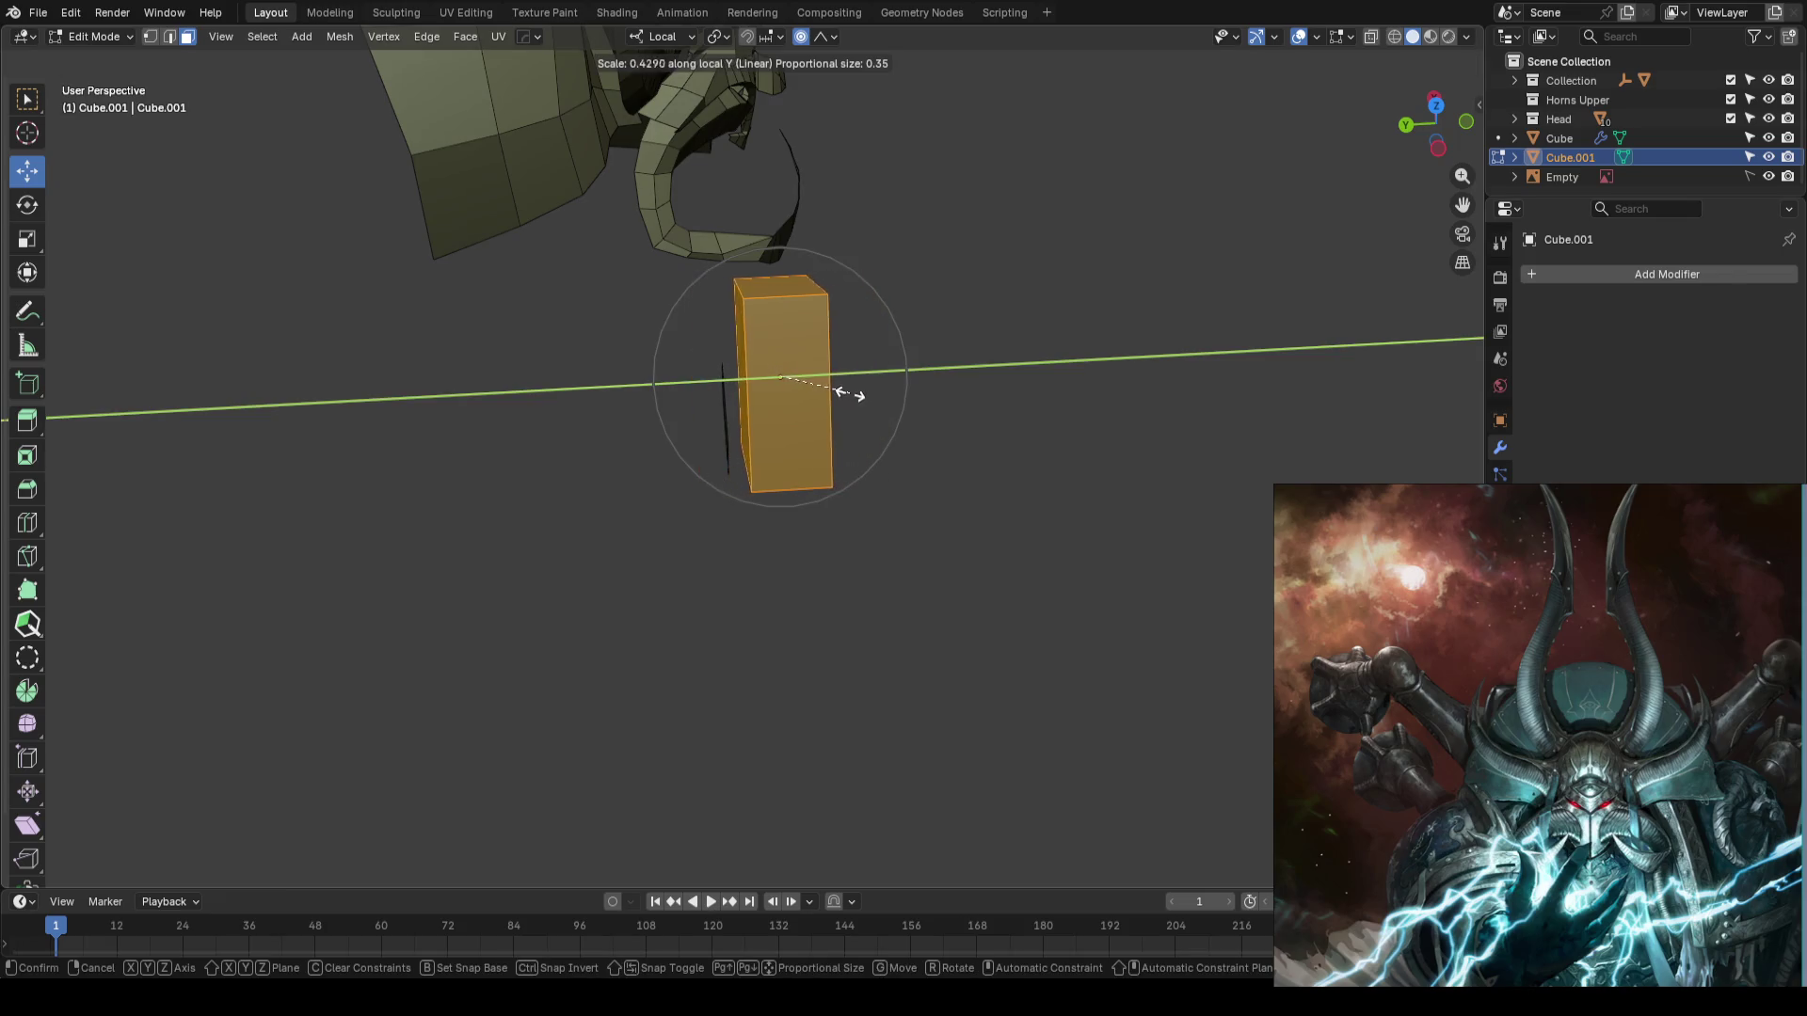
pyautogui.click(847, 393)
pyautogui.moveTo(847, 393); pyautogui.dragTo(849, 359, button='middle')
pyautogui.press('Tab')
pyautogui.press('KP_1')
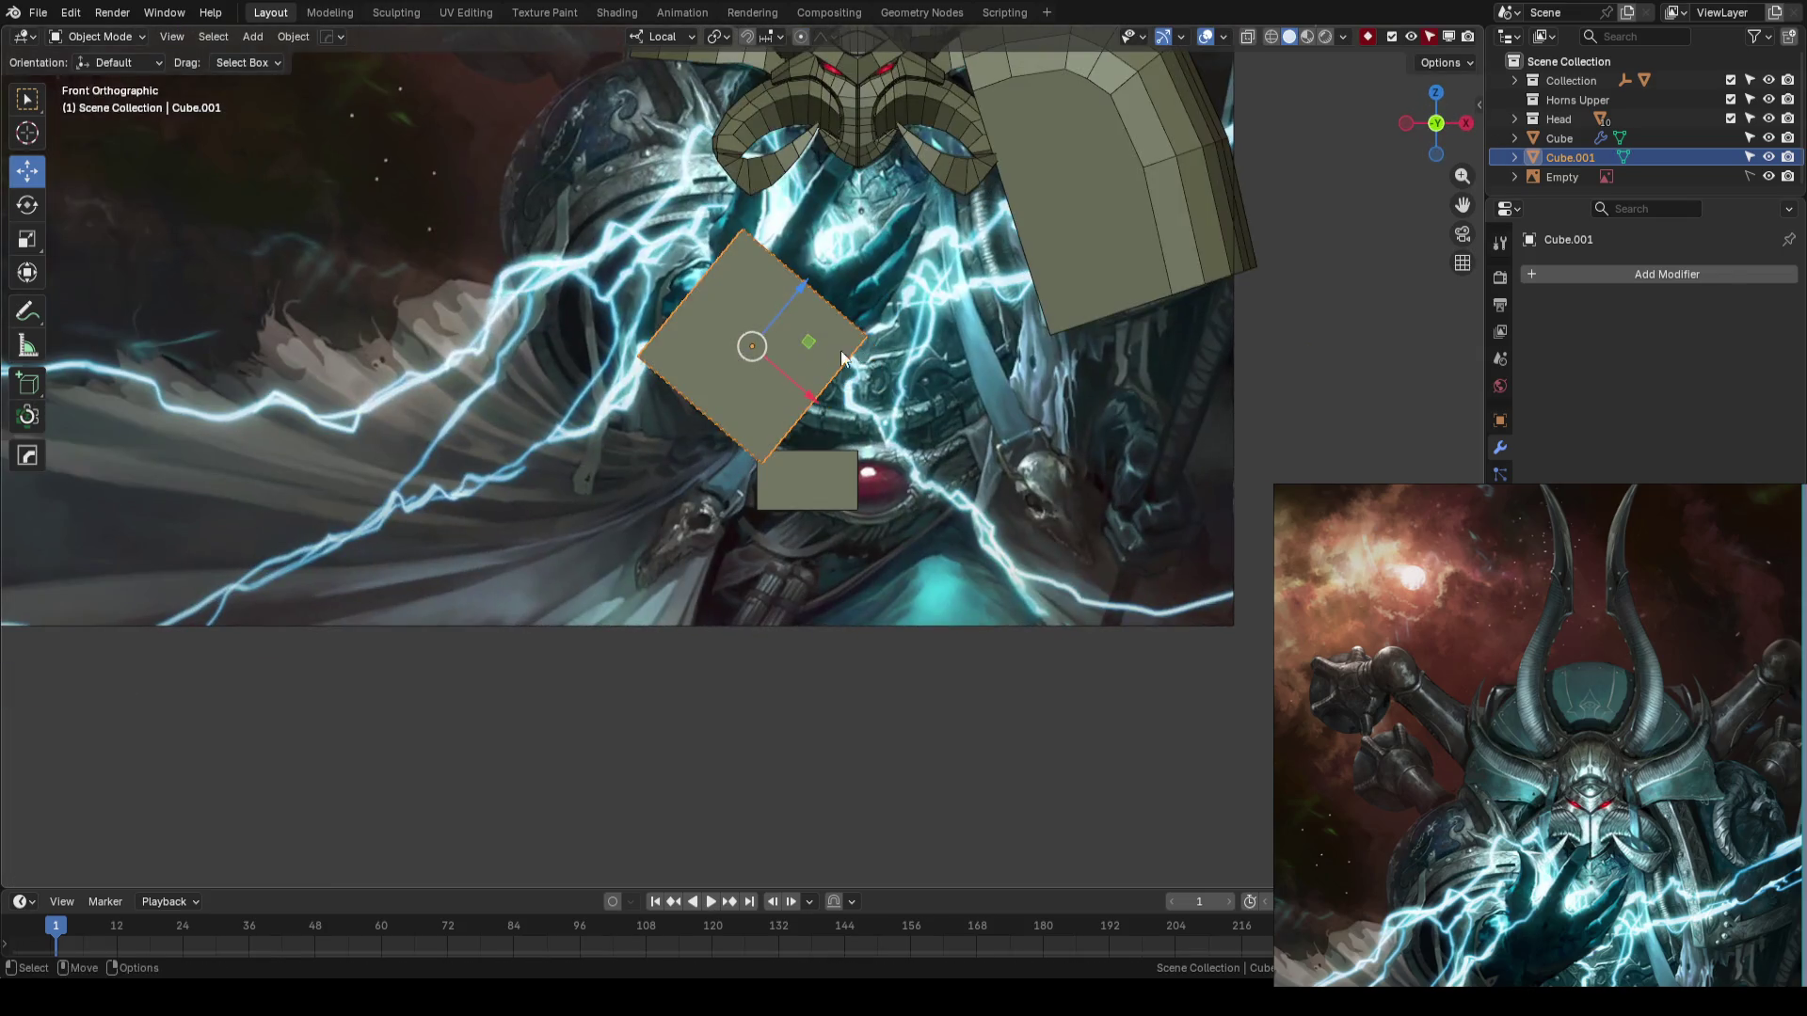
# - Move the slab down-left over the hand, then enter Edit Mode with nothing selected
pyautogui.moveTo(817, 330); pyautogui.dragTo(799, 388)
pyautogui.scroll(-1, 799, 388)
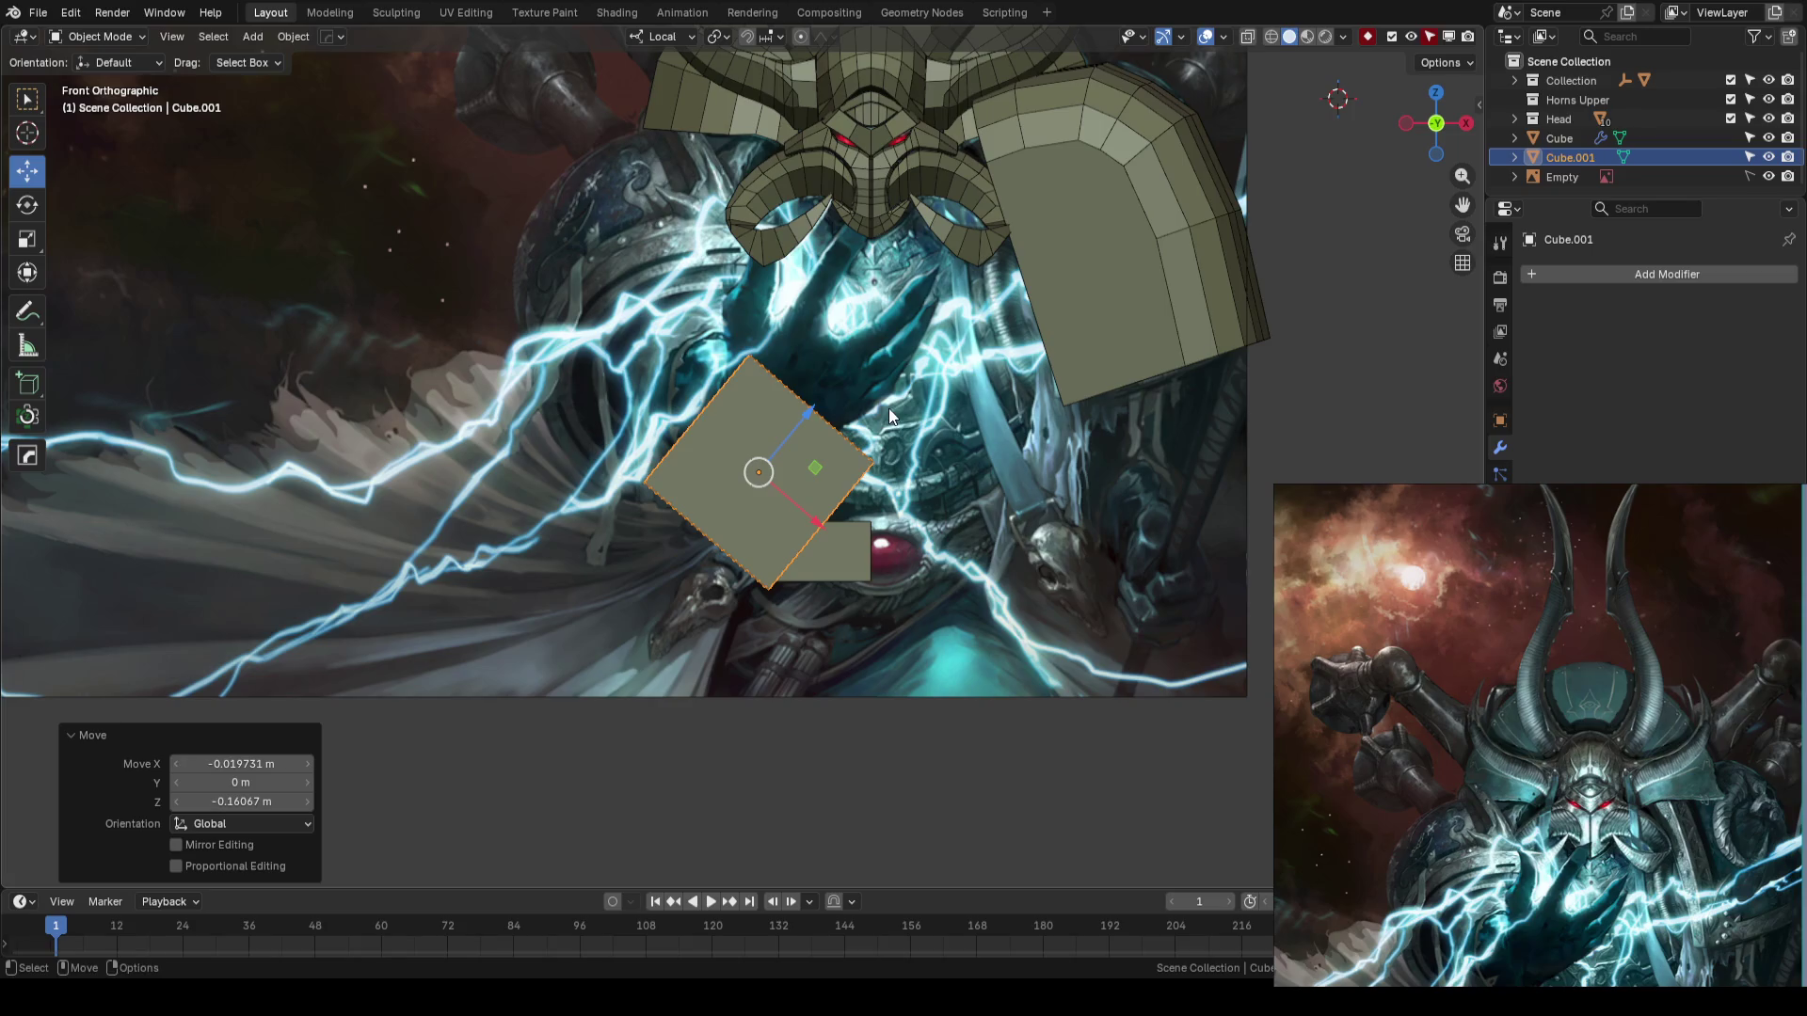
pyautogui.scroll(-1, 879, 397)
pyautogui.scroll(7, 879, 392)
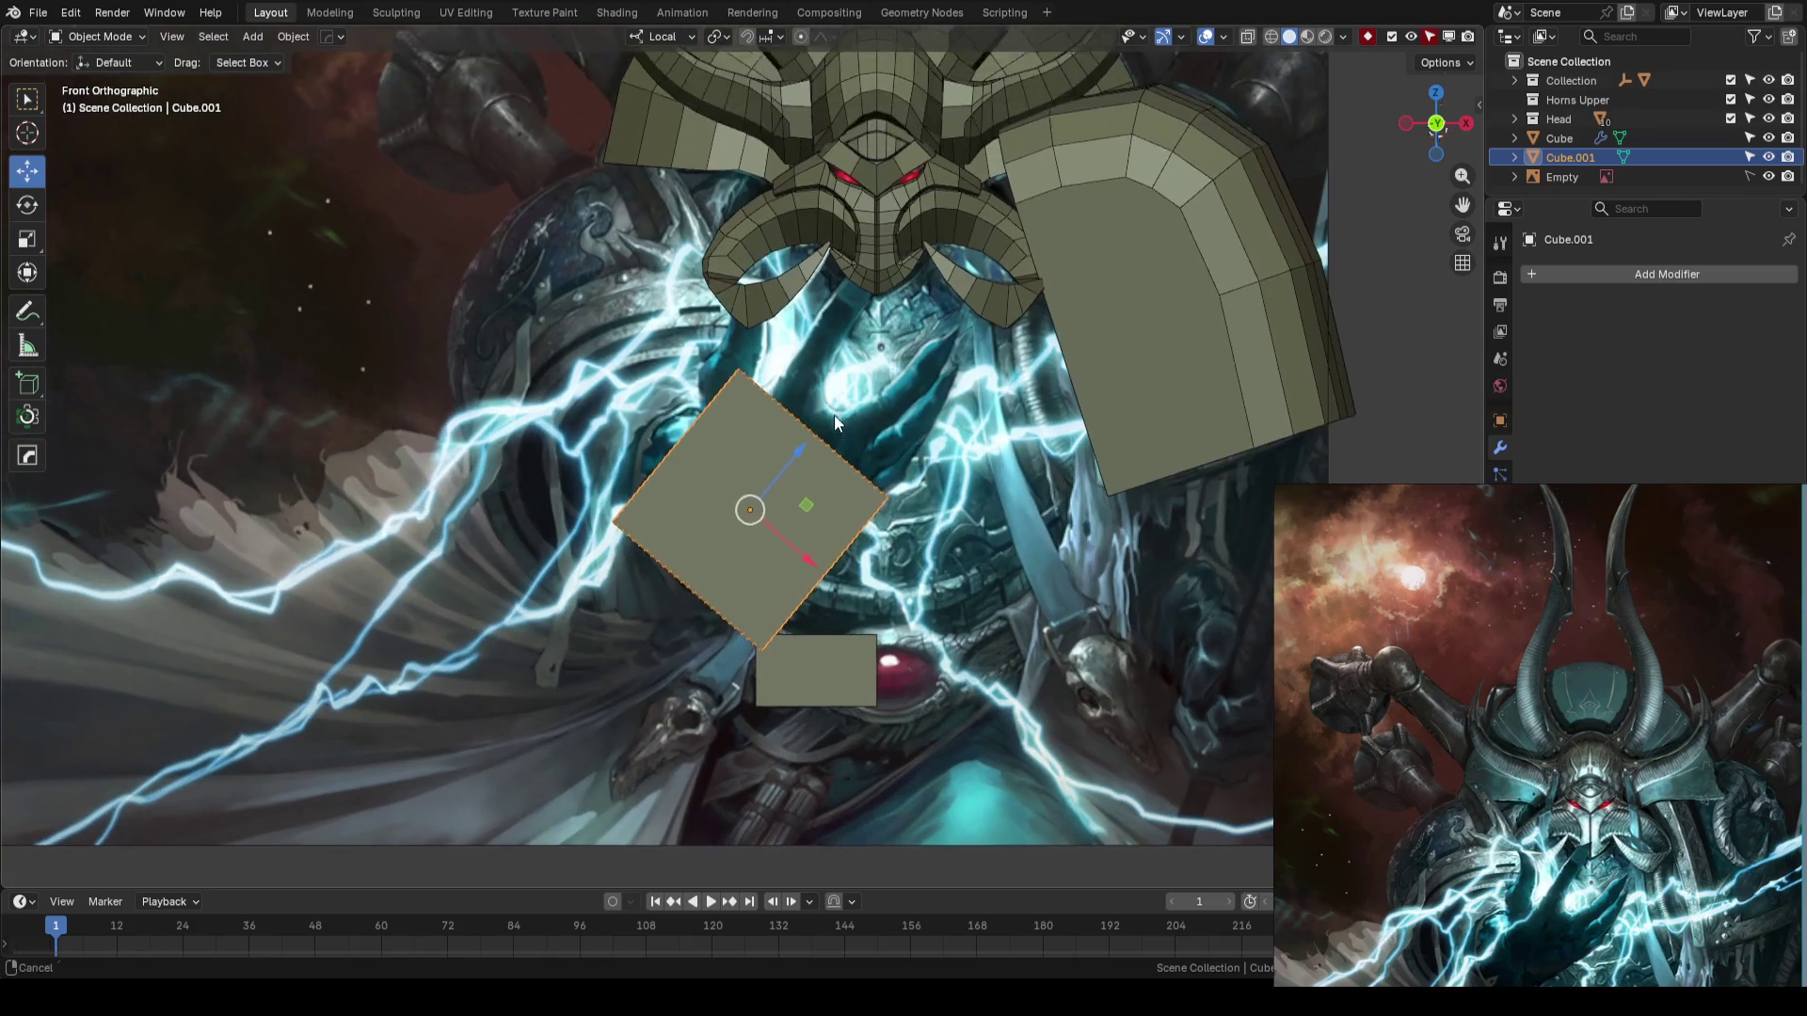
pyautogui.press('Tab')
pyautogui.hotkey('alt', 'a')
pyautogui.scroll(-2, 833, 372)
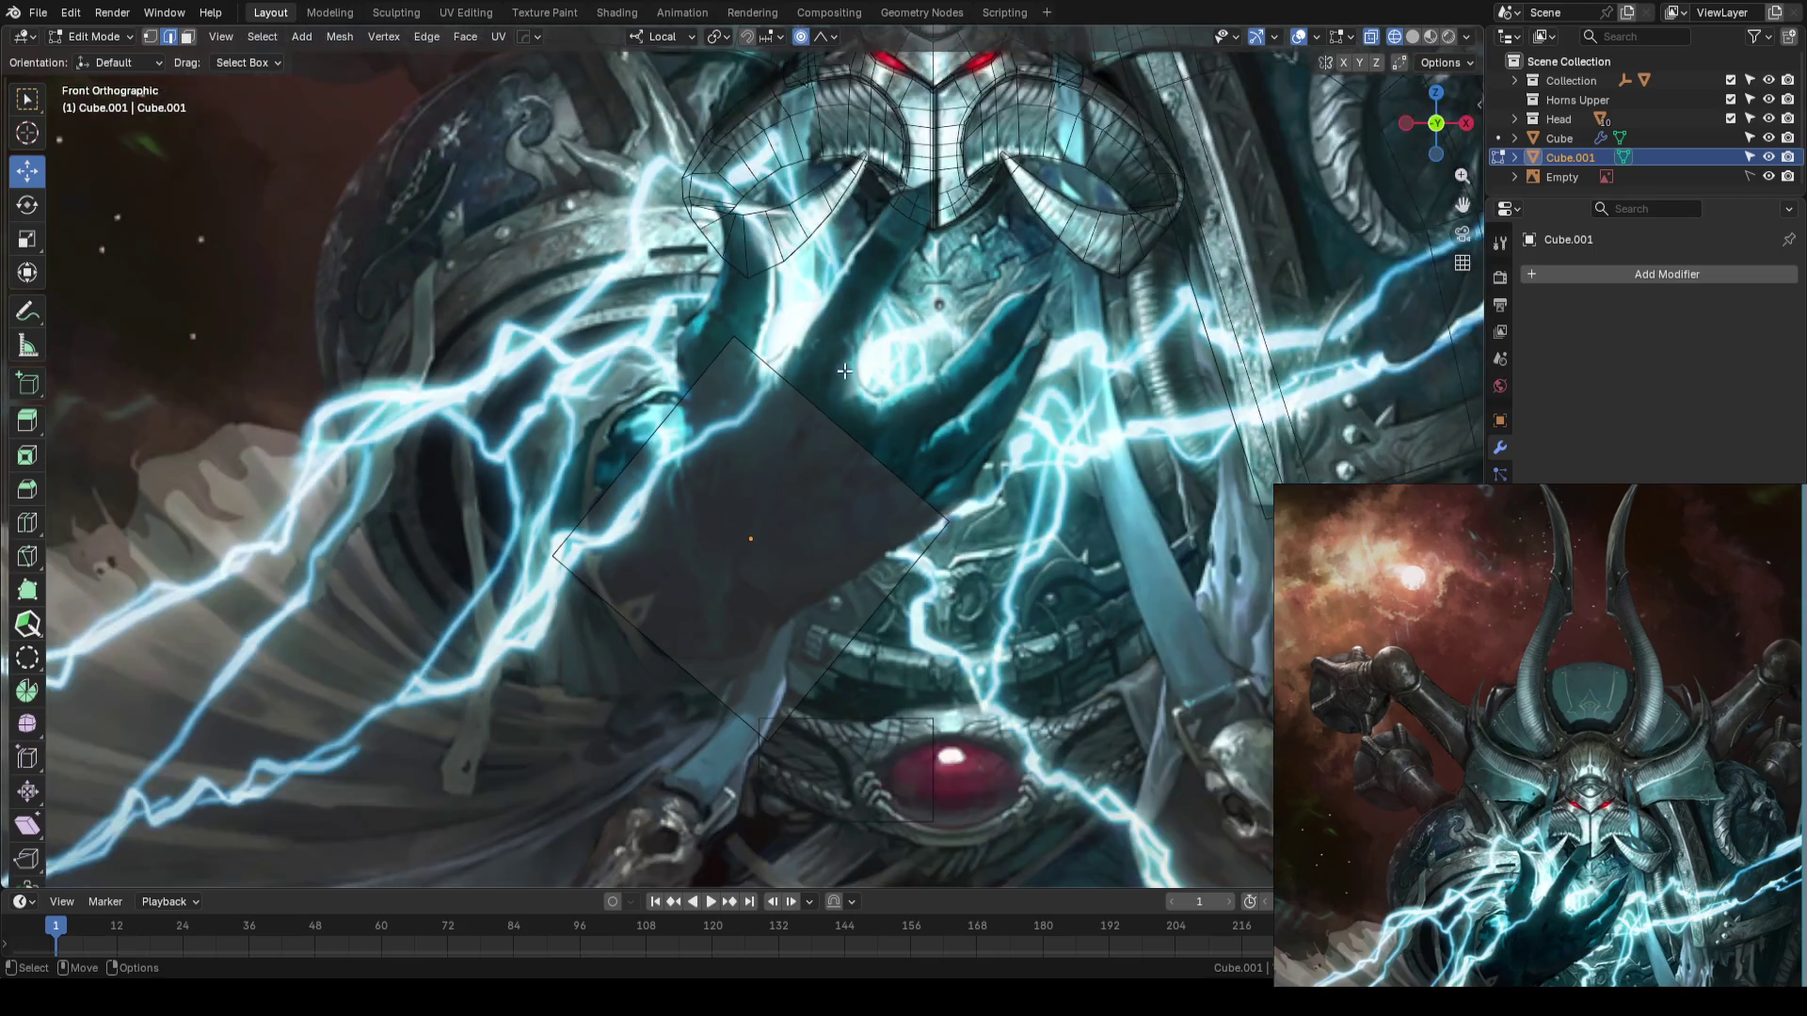
# - In vertex select mode, move the slab's top corner down-right toward the hand
pyautogui.scroll(-1, 777, 391)
pyautogui.moveTo(764, 407)
pyautogui.mouseDown(button='middle')
pyautogui.moveTo(771, 452)
pyautogui.moveTo(808, 490)
pyautogui.mouseUp(button='middle')
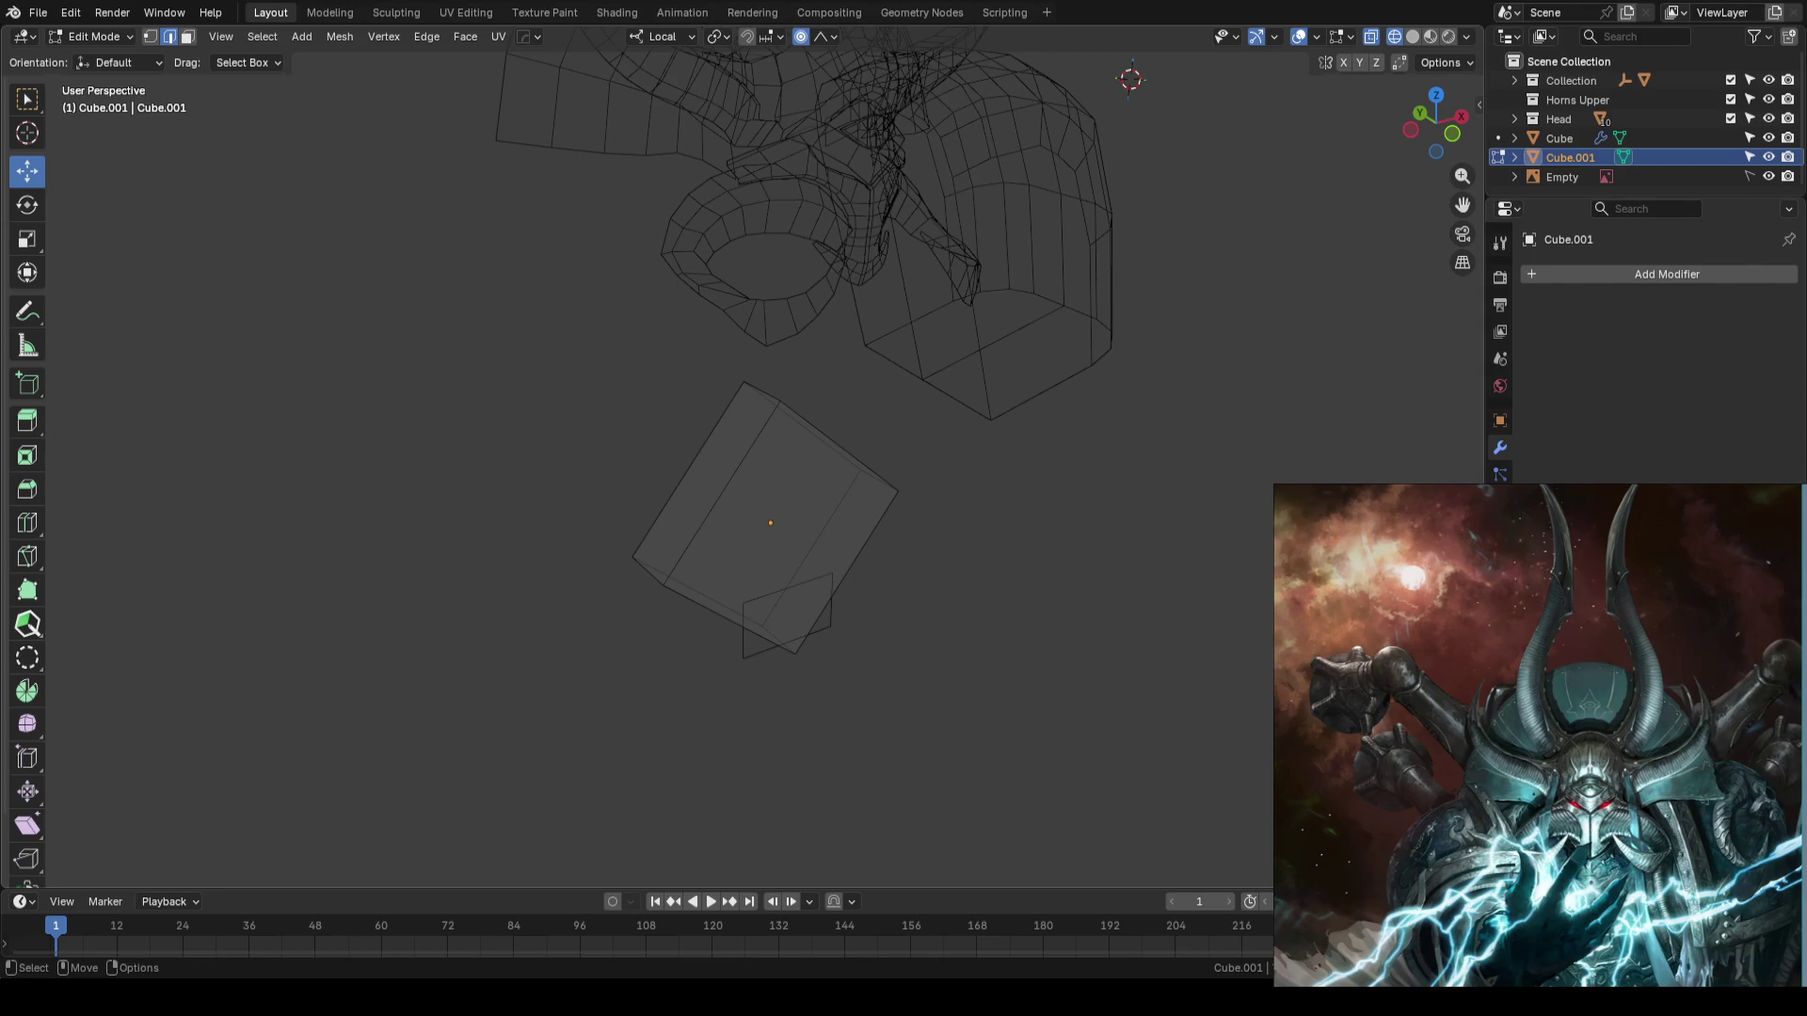
pyautogui.press('KP_1')
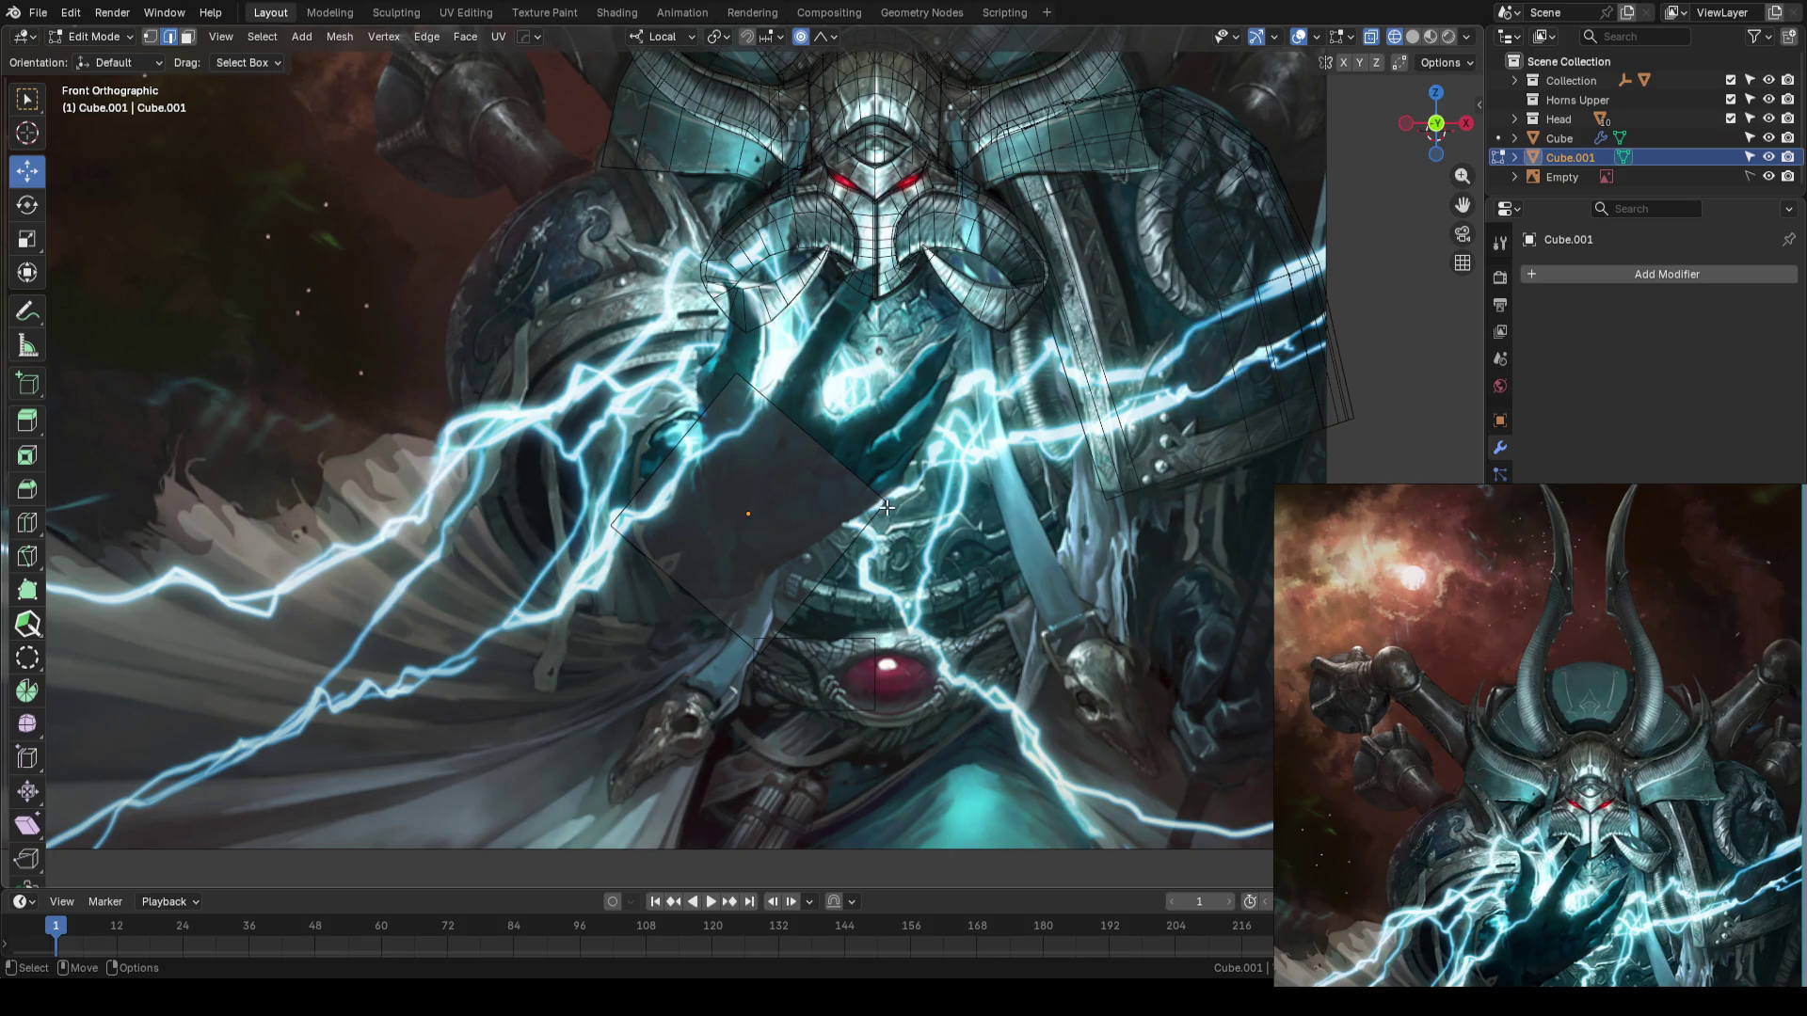
pyautogui.press('1')
pyautogui.click(736, 373)
pyautogui.press('g')
pyautogui.click(885, 447)
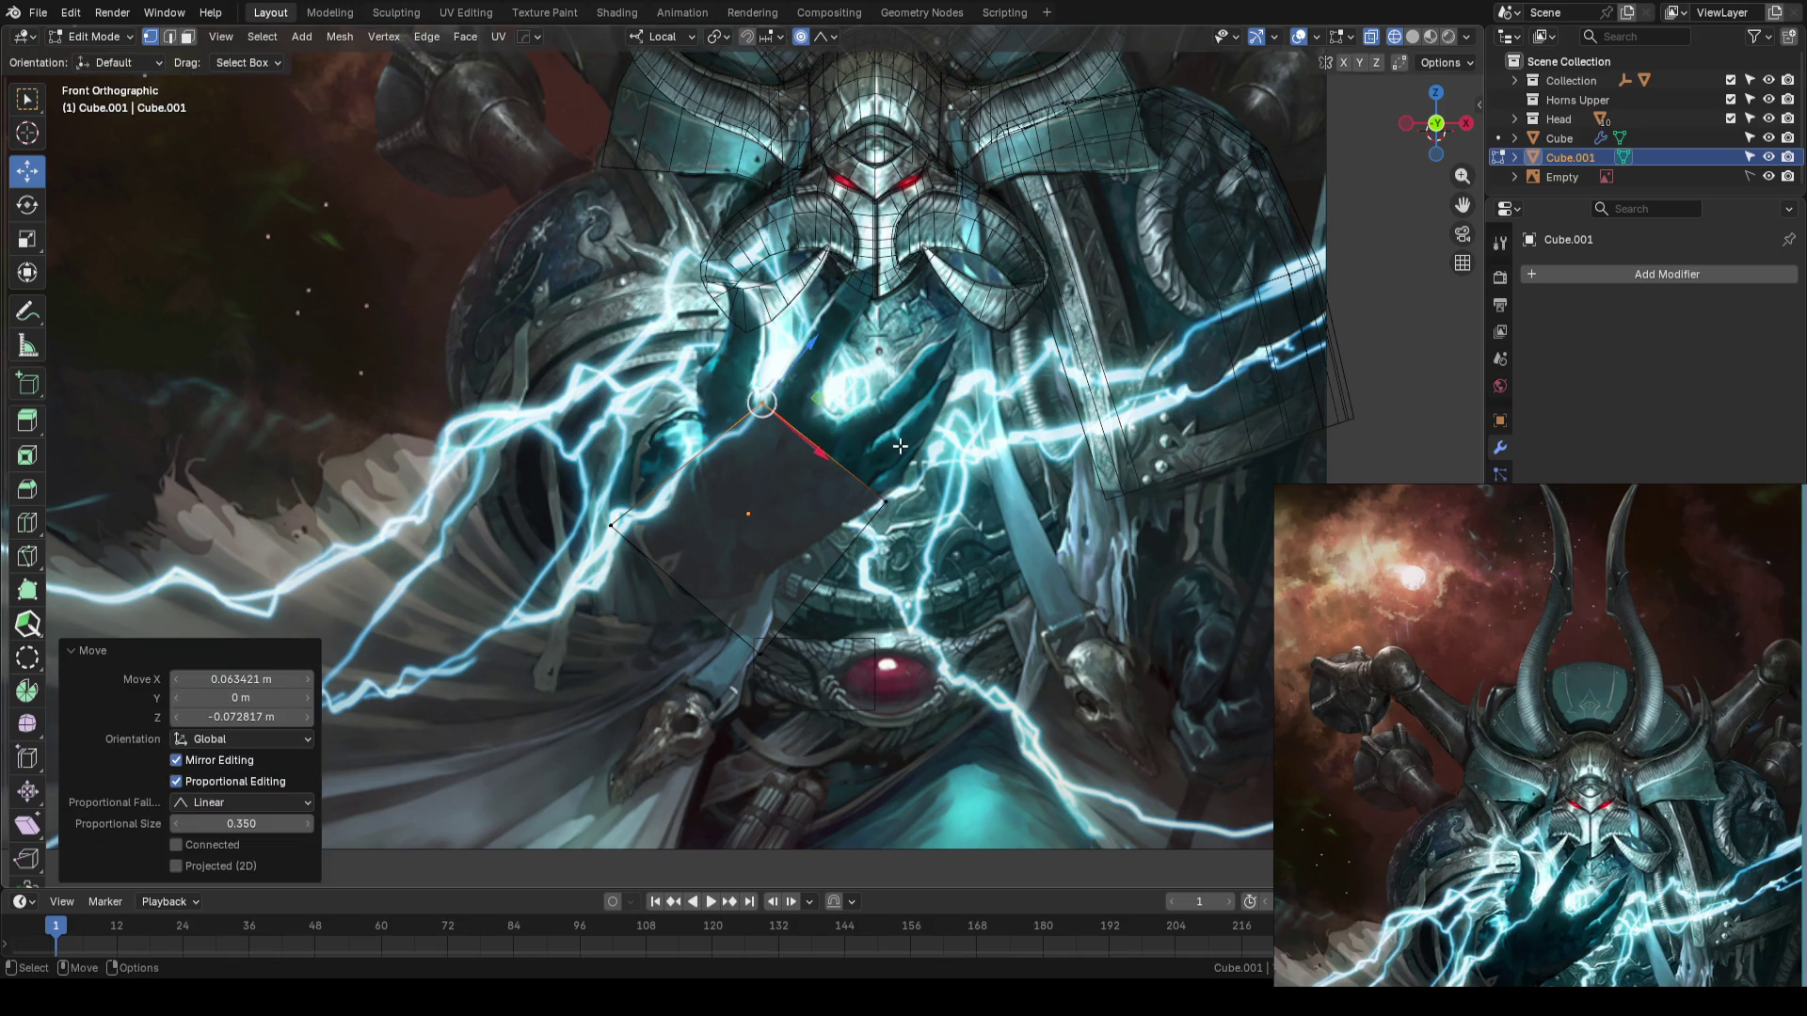
# - With proportional editing off, nudge the right corner and the bottom corner upward
pyautogui.press('o')
pyautogui.click(885, 501)
pyautogui.press('g')
pyautogui.click(859, 542)
pyautogui.click(760, 652)
pyautogui.press('g')
pyautogui.click(762, 578)
# - Move the left and bottom corners together, then begin a loop cut across the slab
pyautogui.keyDown('shift'); pyautogui.click(612, 525); pyautogui.keyUp('shift')
pyautogui.press('g')
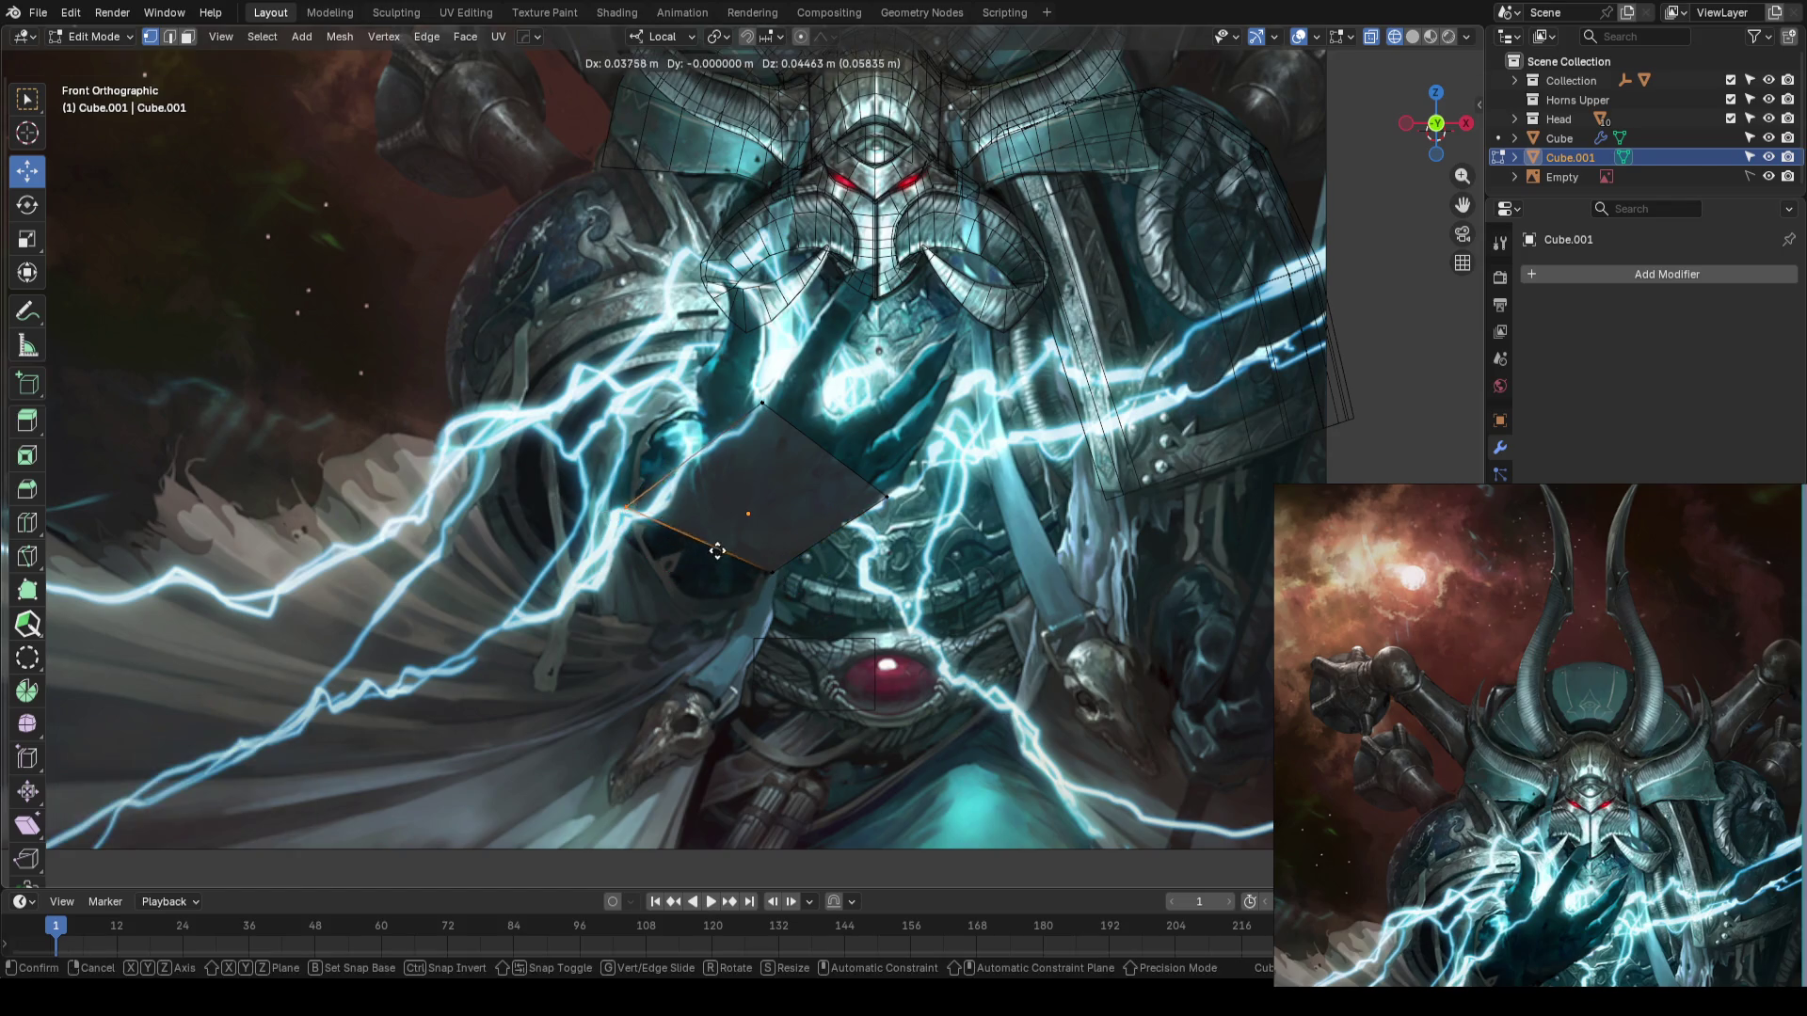
pyautogui.click(720, 541)
pyautogui.click(880, 394)
pyautogui.scroll(2, 880, 393)
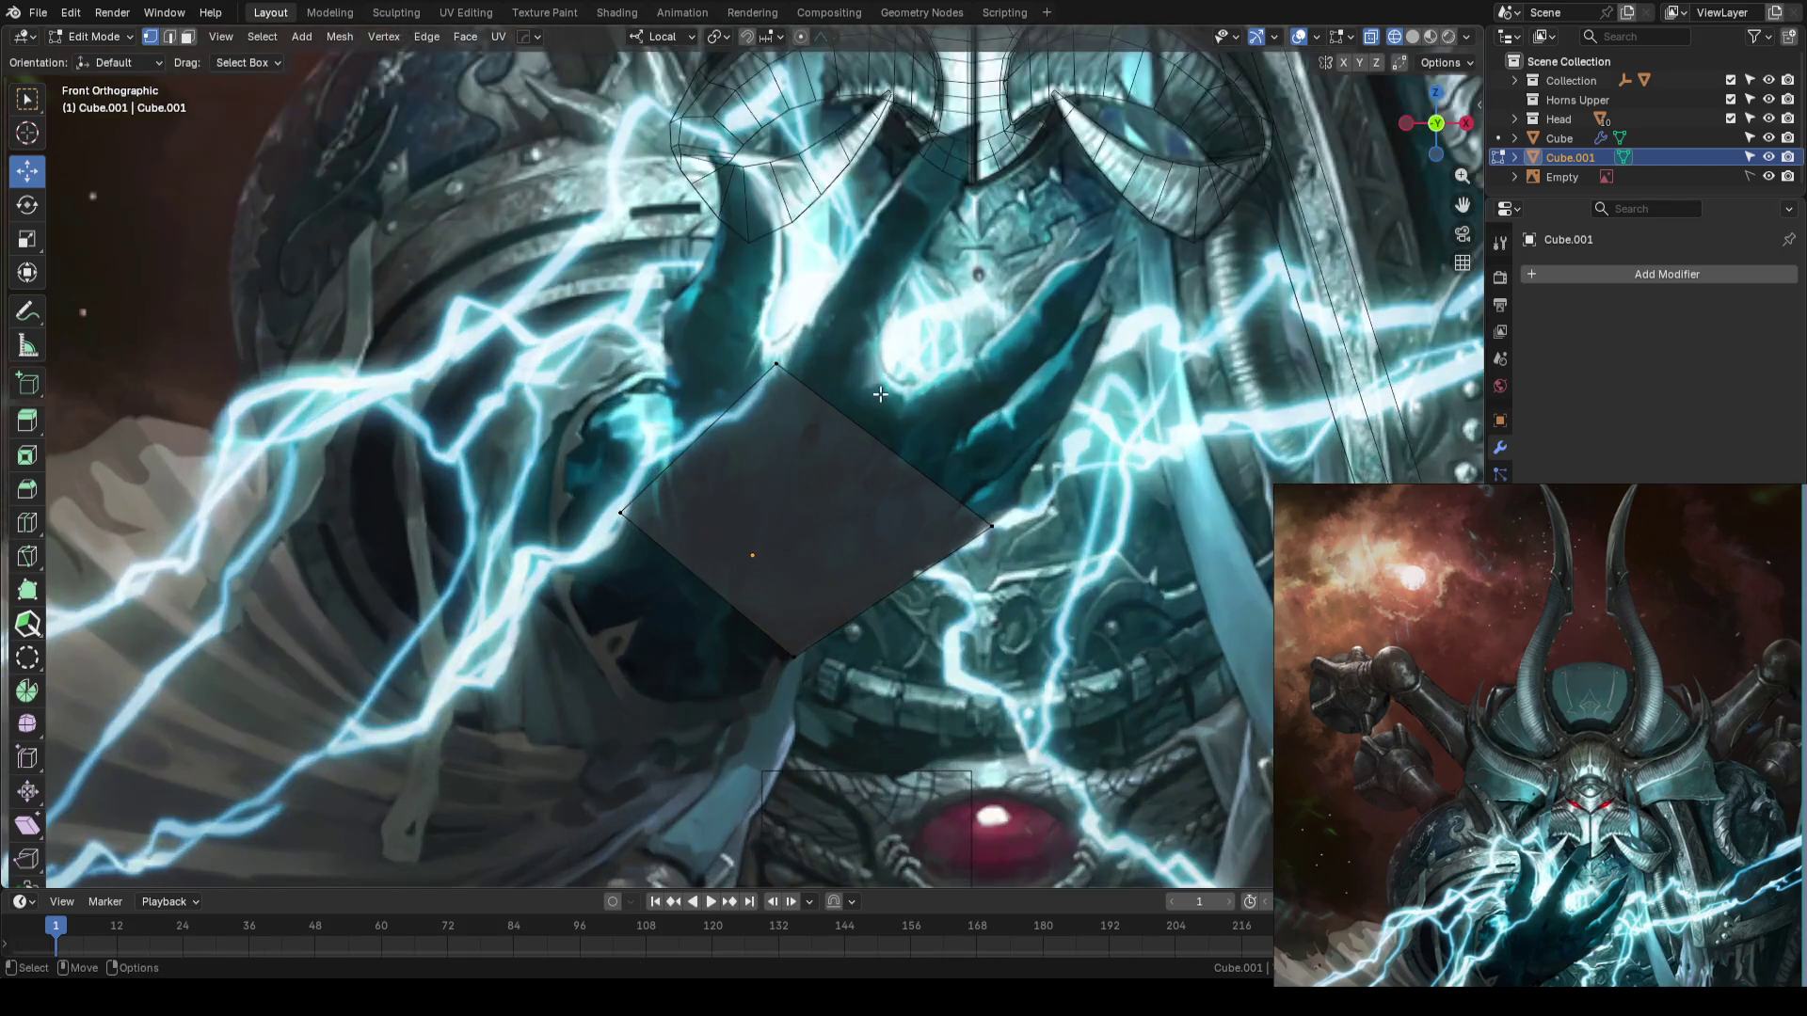
pyautogui.keyDown('shift'); pyautogui.moveTo(880, 394); pyautogui.dragTo(826, 444, button='middle'); pyautogui.keyUp('shift')
pyautogui.scroll(1, 762, 455)
pyautogui.hotkey('ctrl', 'r')
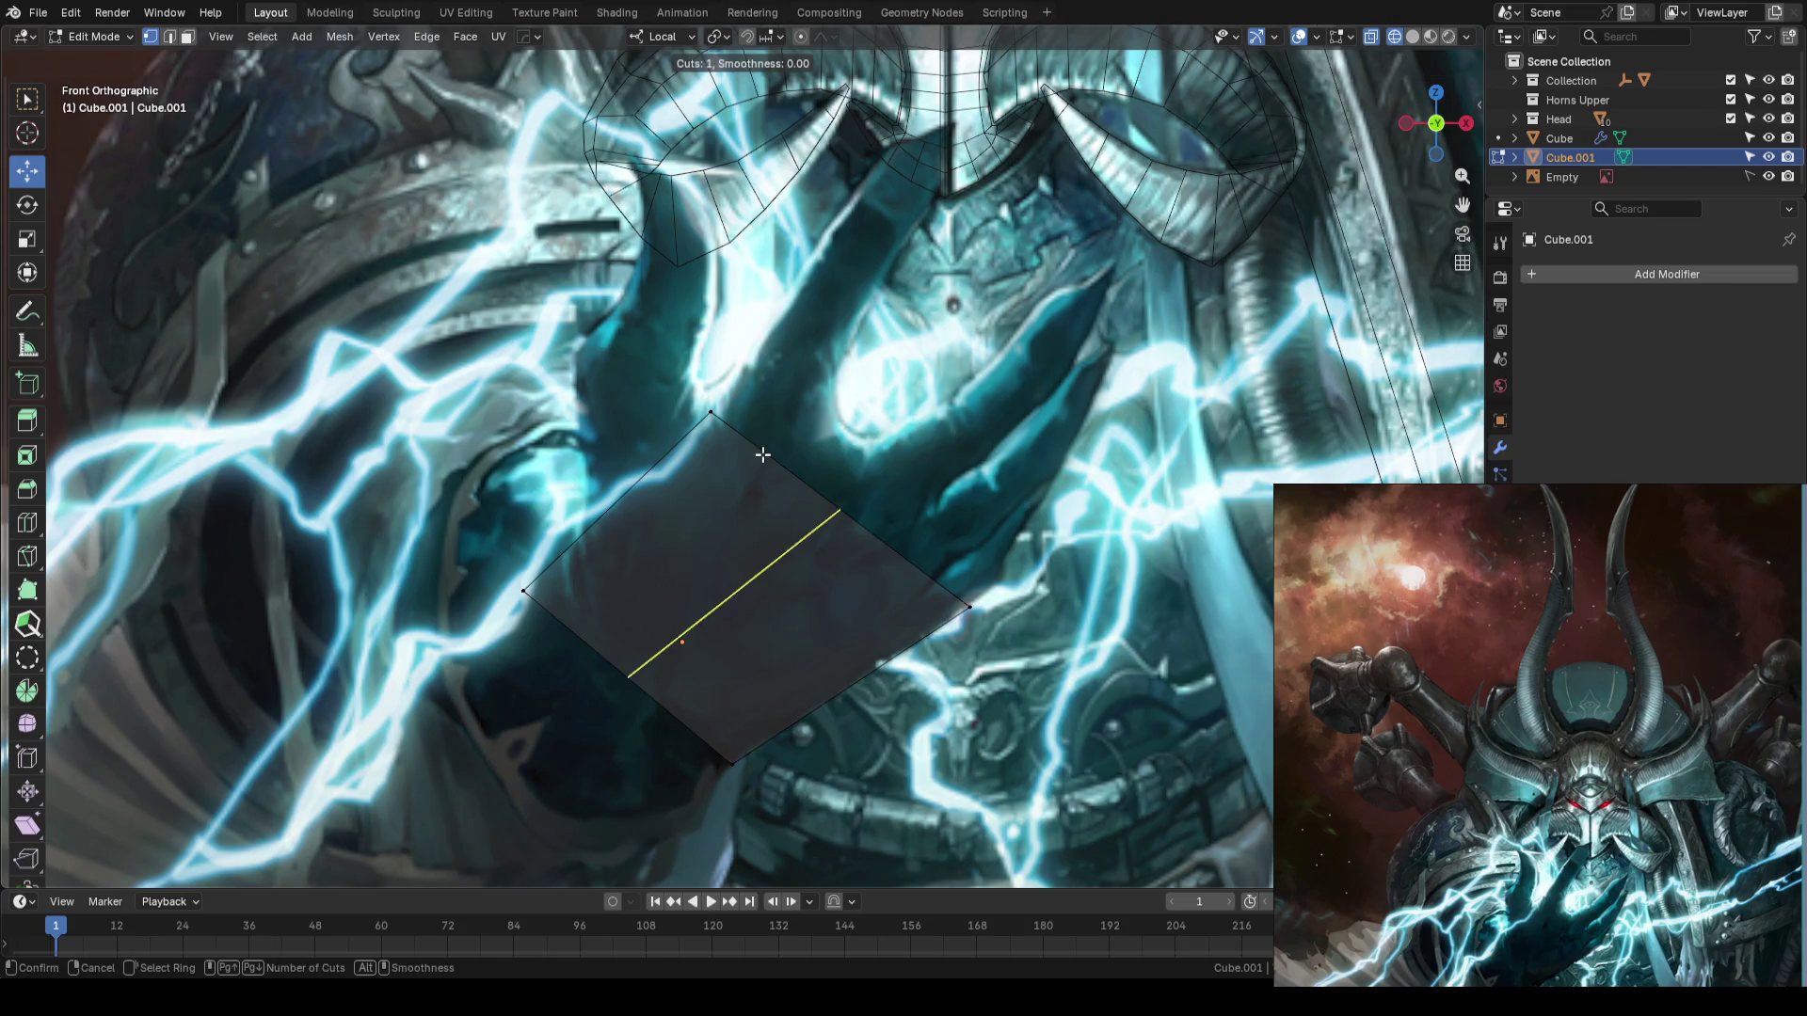
# - Add a loop cut across the hand slab and slide it into position
pyautogui.click(762, 454)
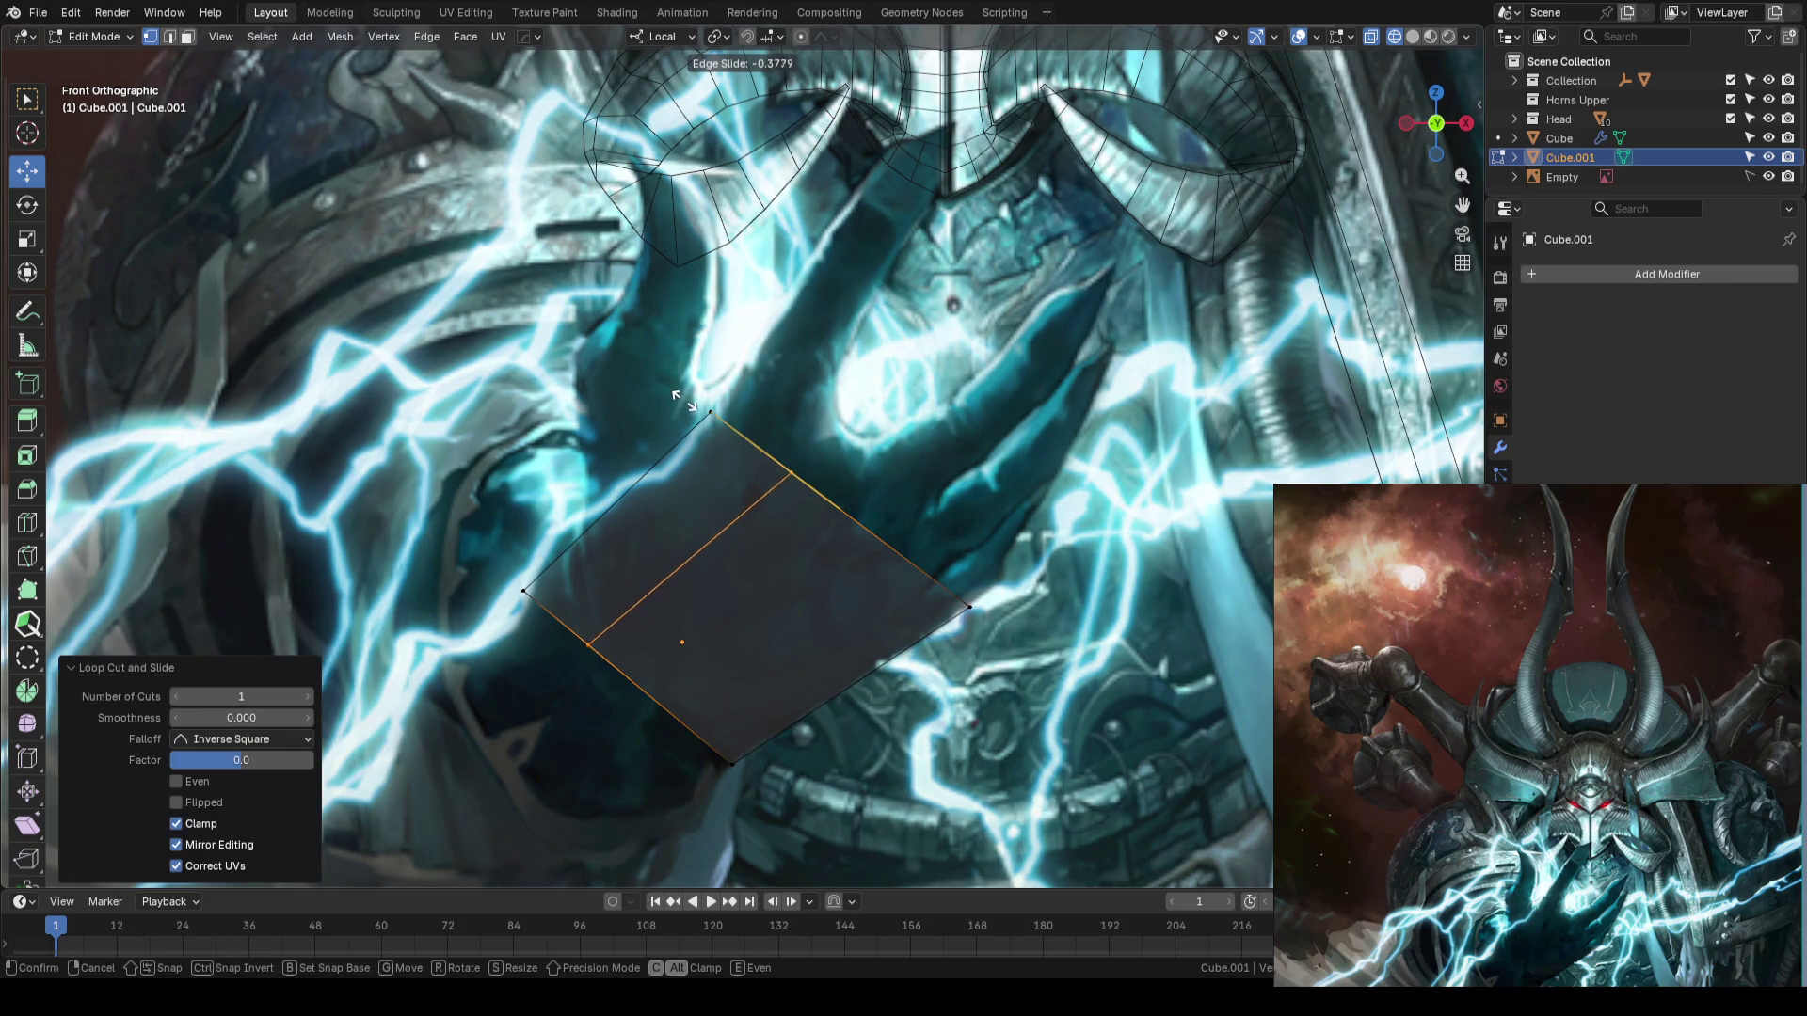
pyautogui.click(684, 401)
pyautogui.press('n')
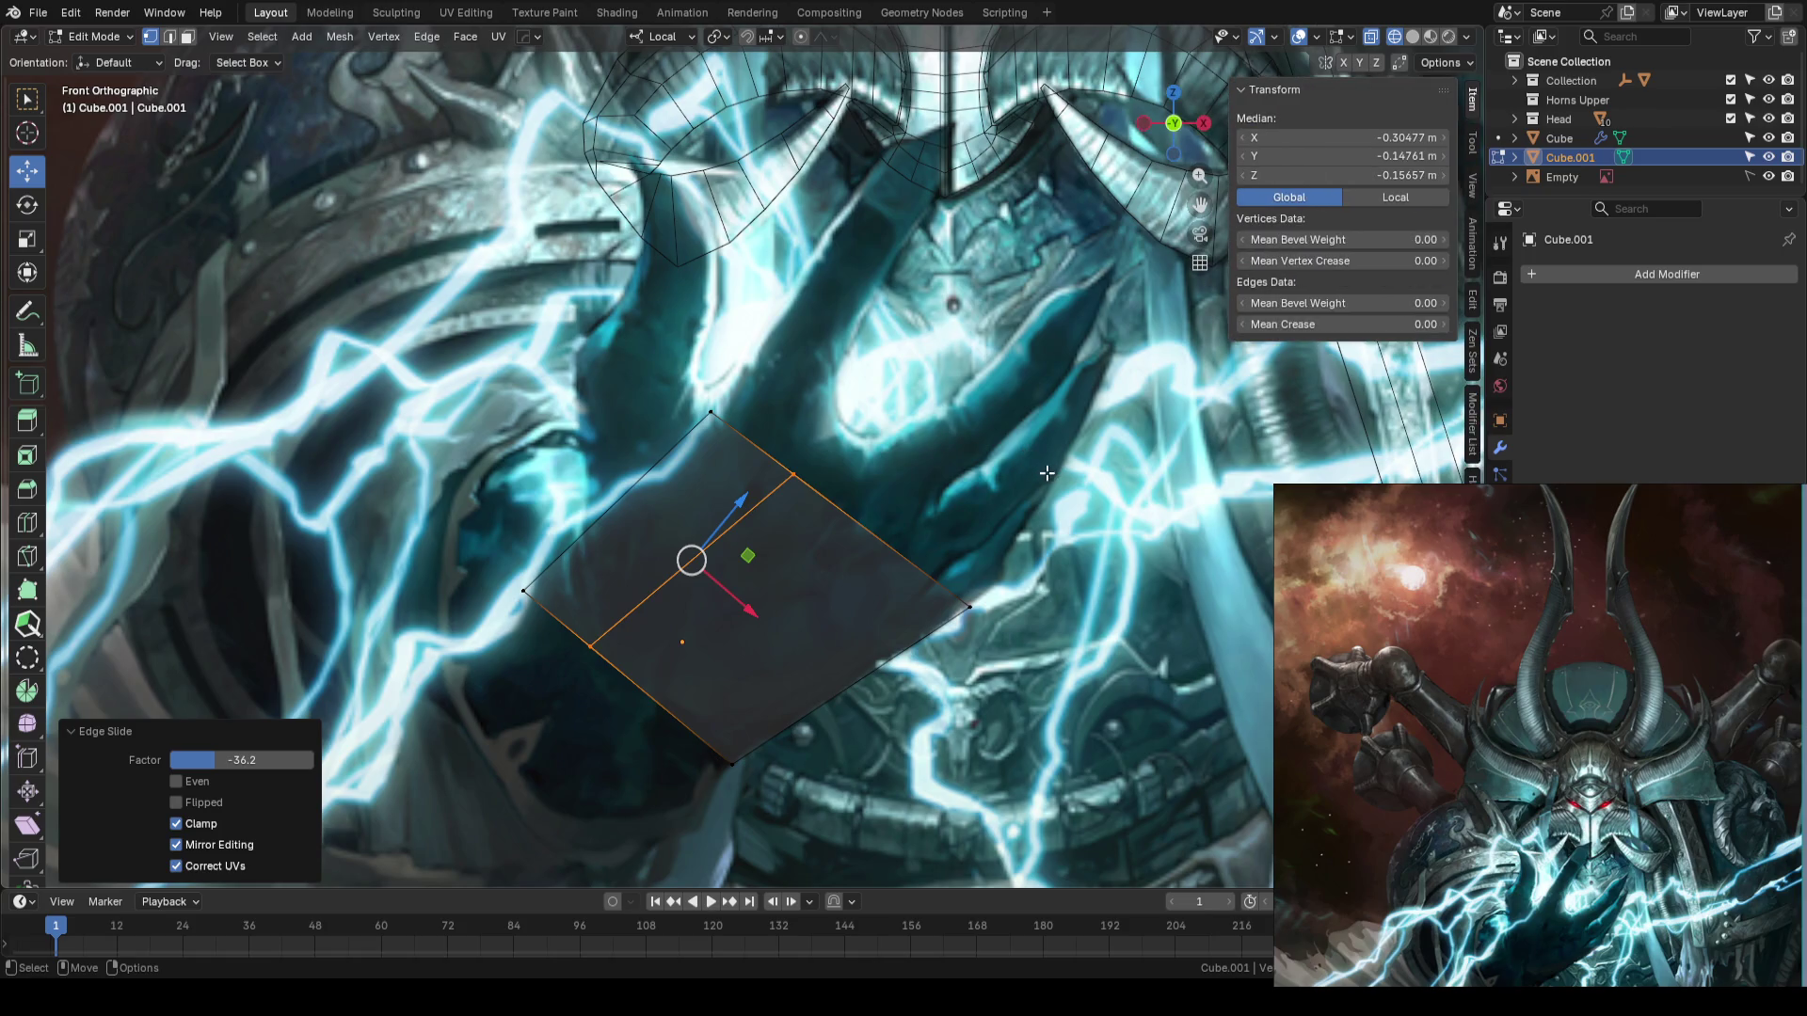
pyautogui.press('n')
# - Bevel the new edge into a single-segment bevel, then slide one of its edges
pyautogui.hotkey('ctrl', 'b')
pyautogui.scroll(2, 1064, 480)
pyautogui.scroll(-2, 1078, 487)
pyautogui.click(1078, 488)
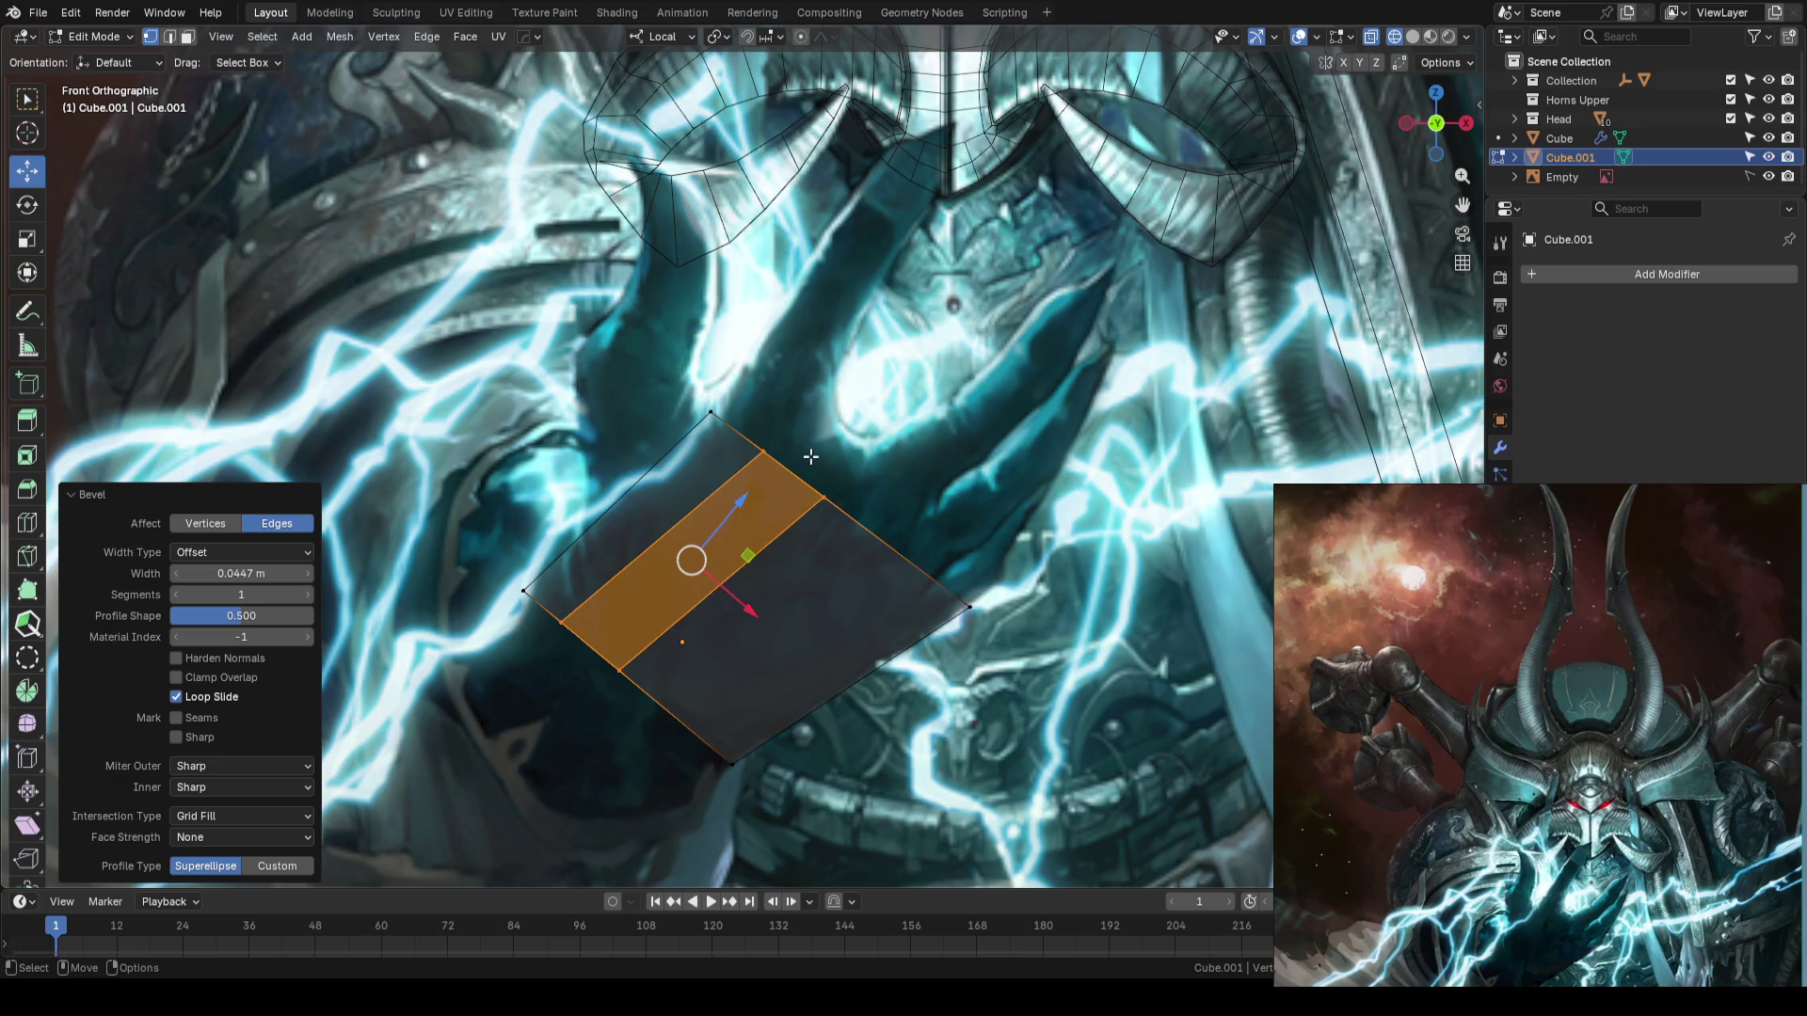
pyautogui.press('2')
pyautogui.click(729, 485)
pyautogui.press('g')
pyautogui.press('g')
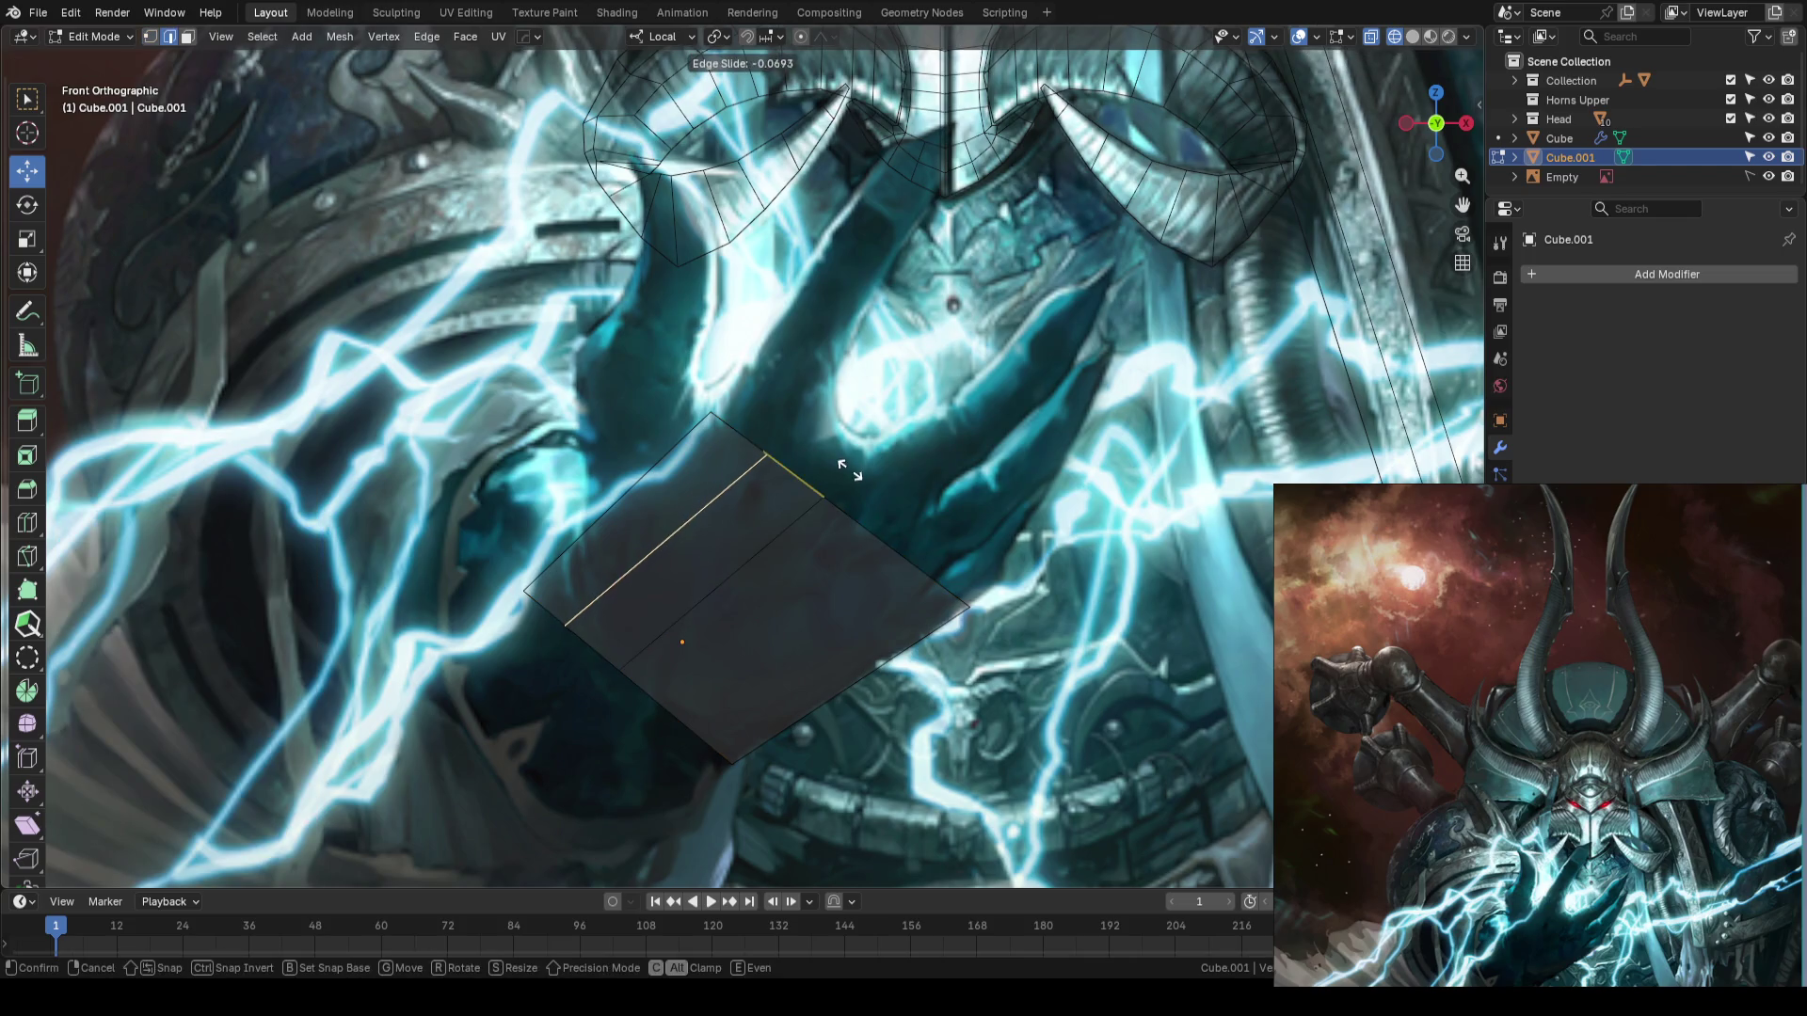
pyautogui.click(852, 474)
# - Extrude the slab's top face upward into a finger and move its tip up-right along the reference
pyautogui.scroll(-1, 742, 448)
pyautogui.press('3')
pyautogui.scroll(-1, 742, 446)
pyautogui.moveTo(741, 446); pyautogui.dragTo(693, 464, button='middle')
pyautogui.click(693, 464)
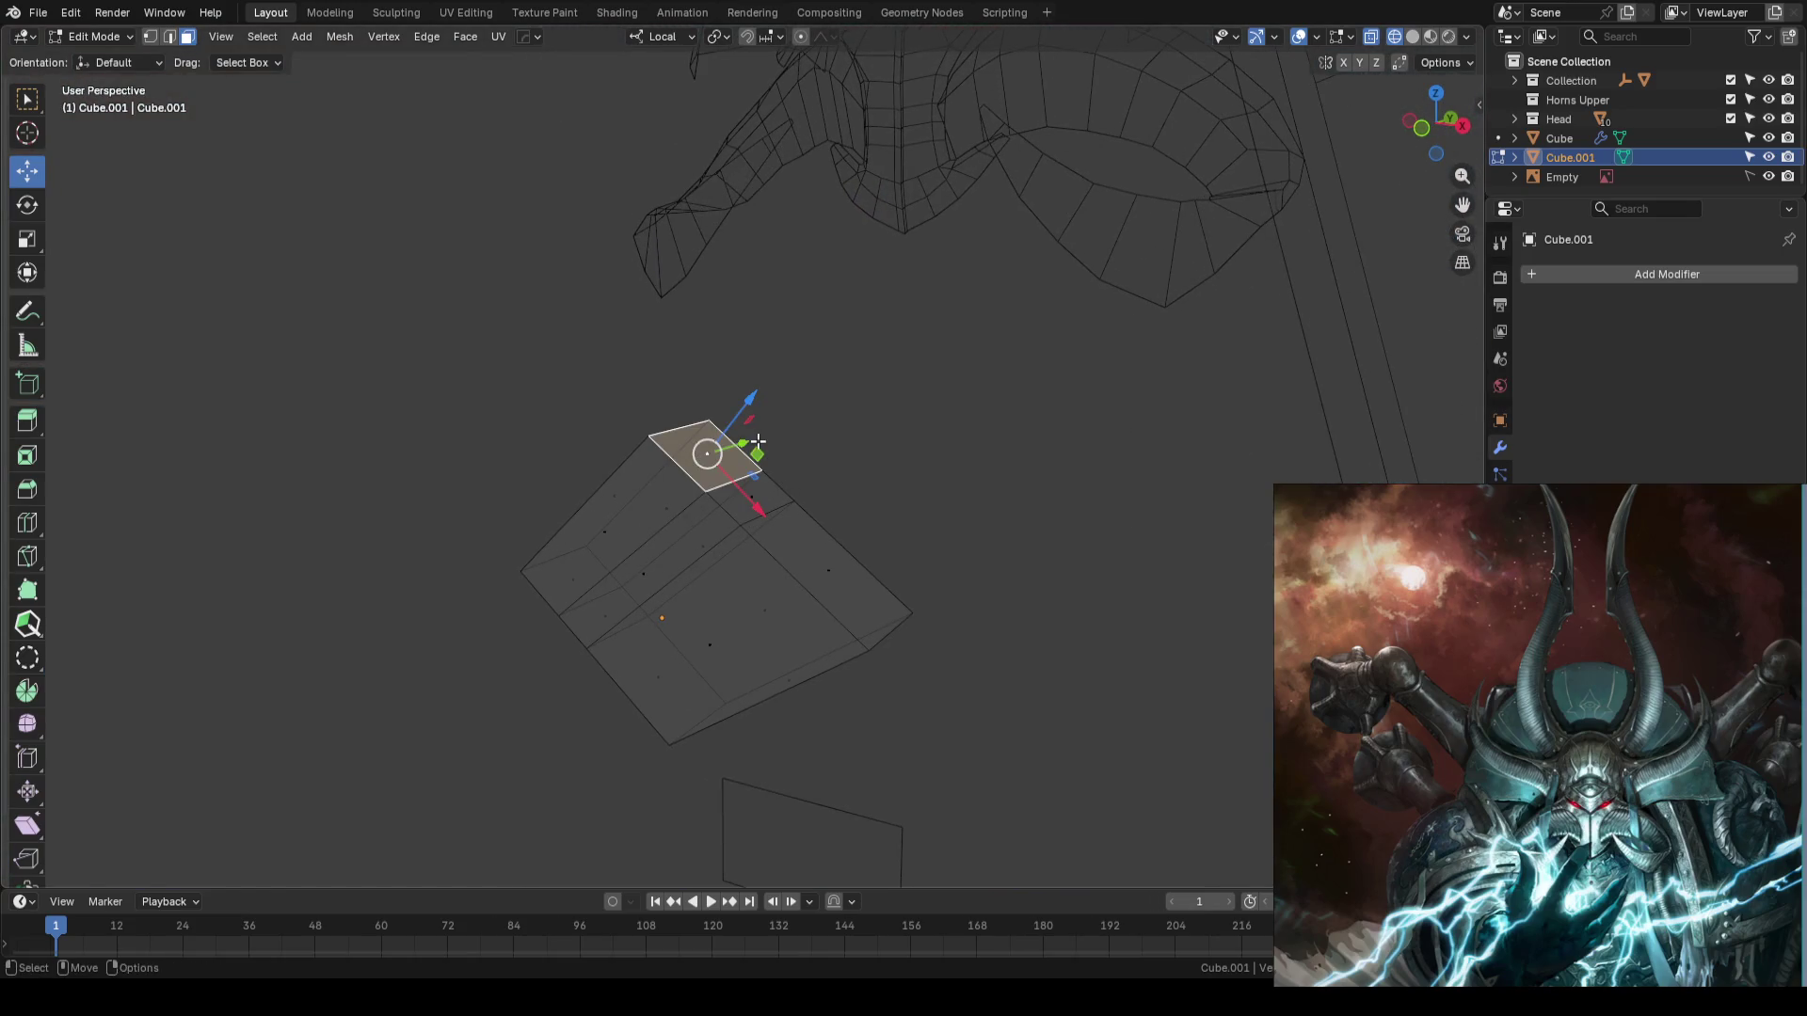
pyautogui.press('KP_1')
pyautogui.press('e')
pyautogui.click(876, 297)
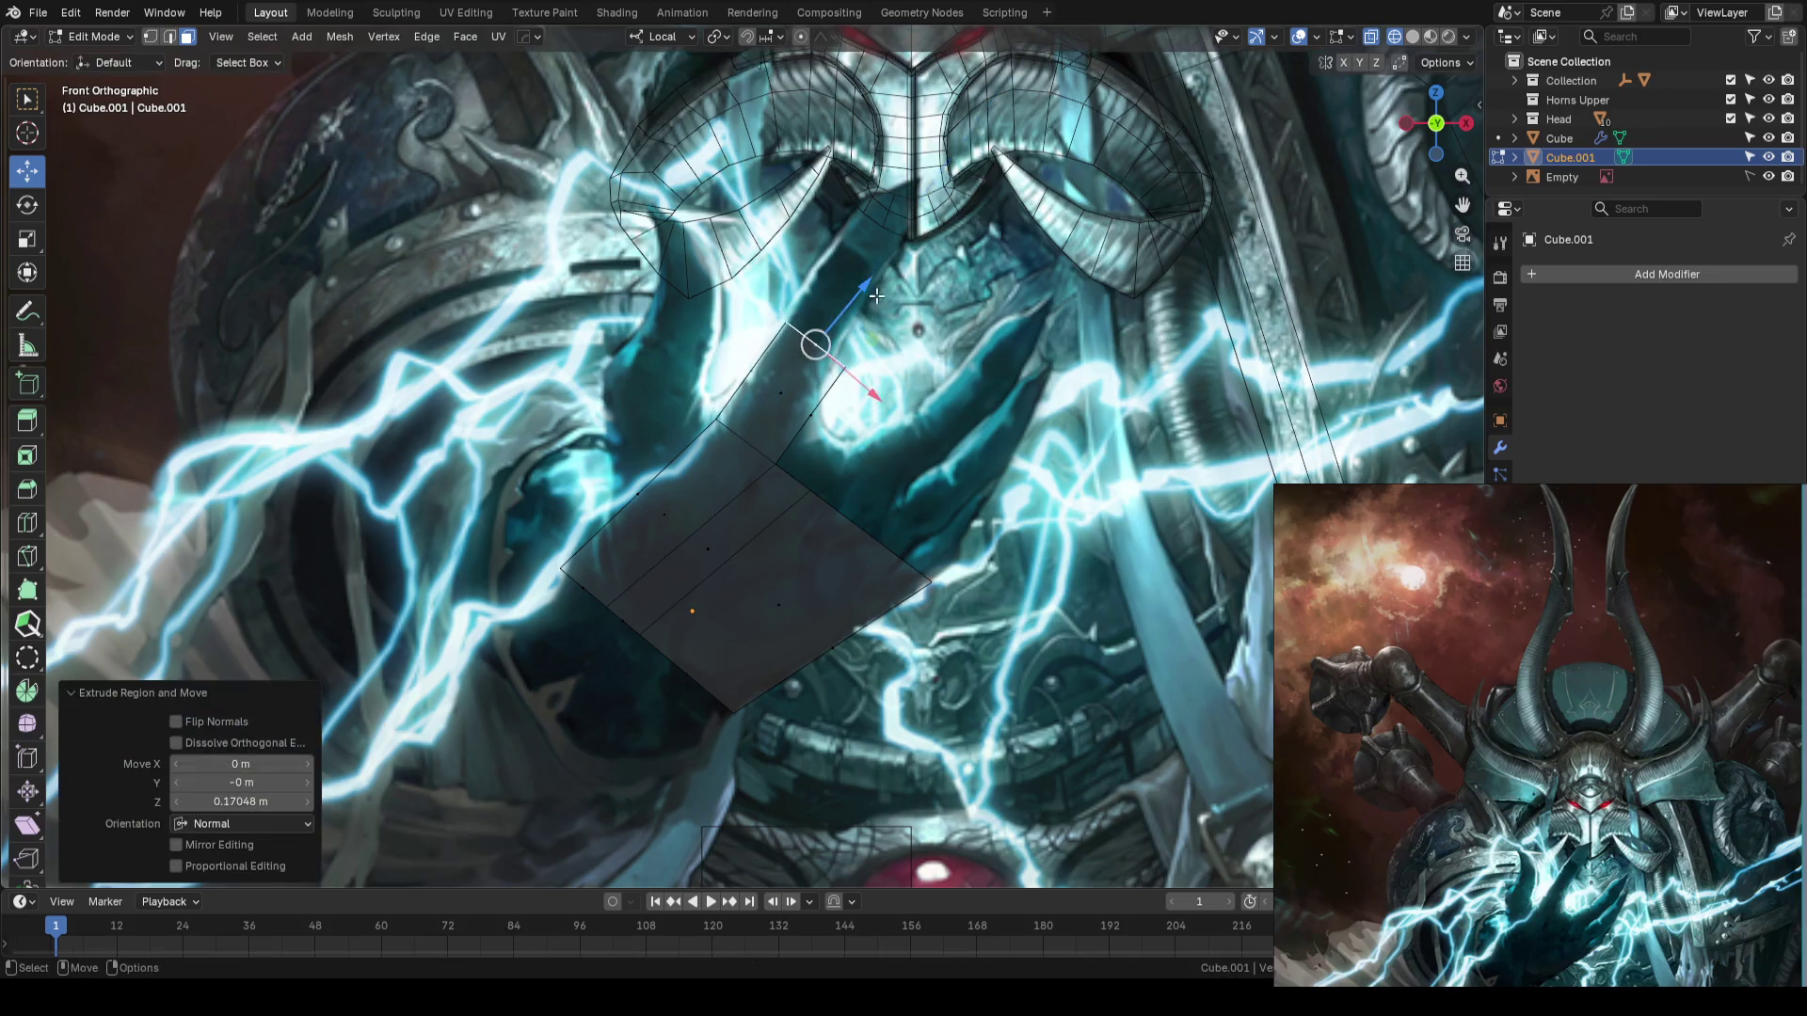
pyautogui.press('g')
pyautogui.click(958, 151)
# - Leave Edit Mode and save AhrimanBlockout_01.blend
pyautogui.scroll(-2, 923, 345)
pyautogui.scroll(1, 923, 346)
pyautogui.press('Tab')
pyautogui.hotkey('ctrl', 's')
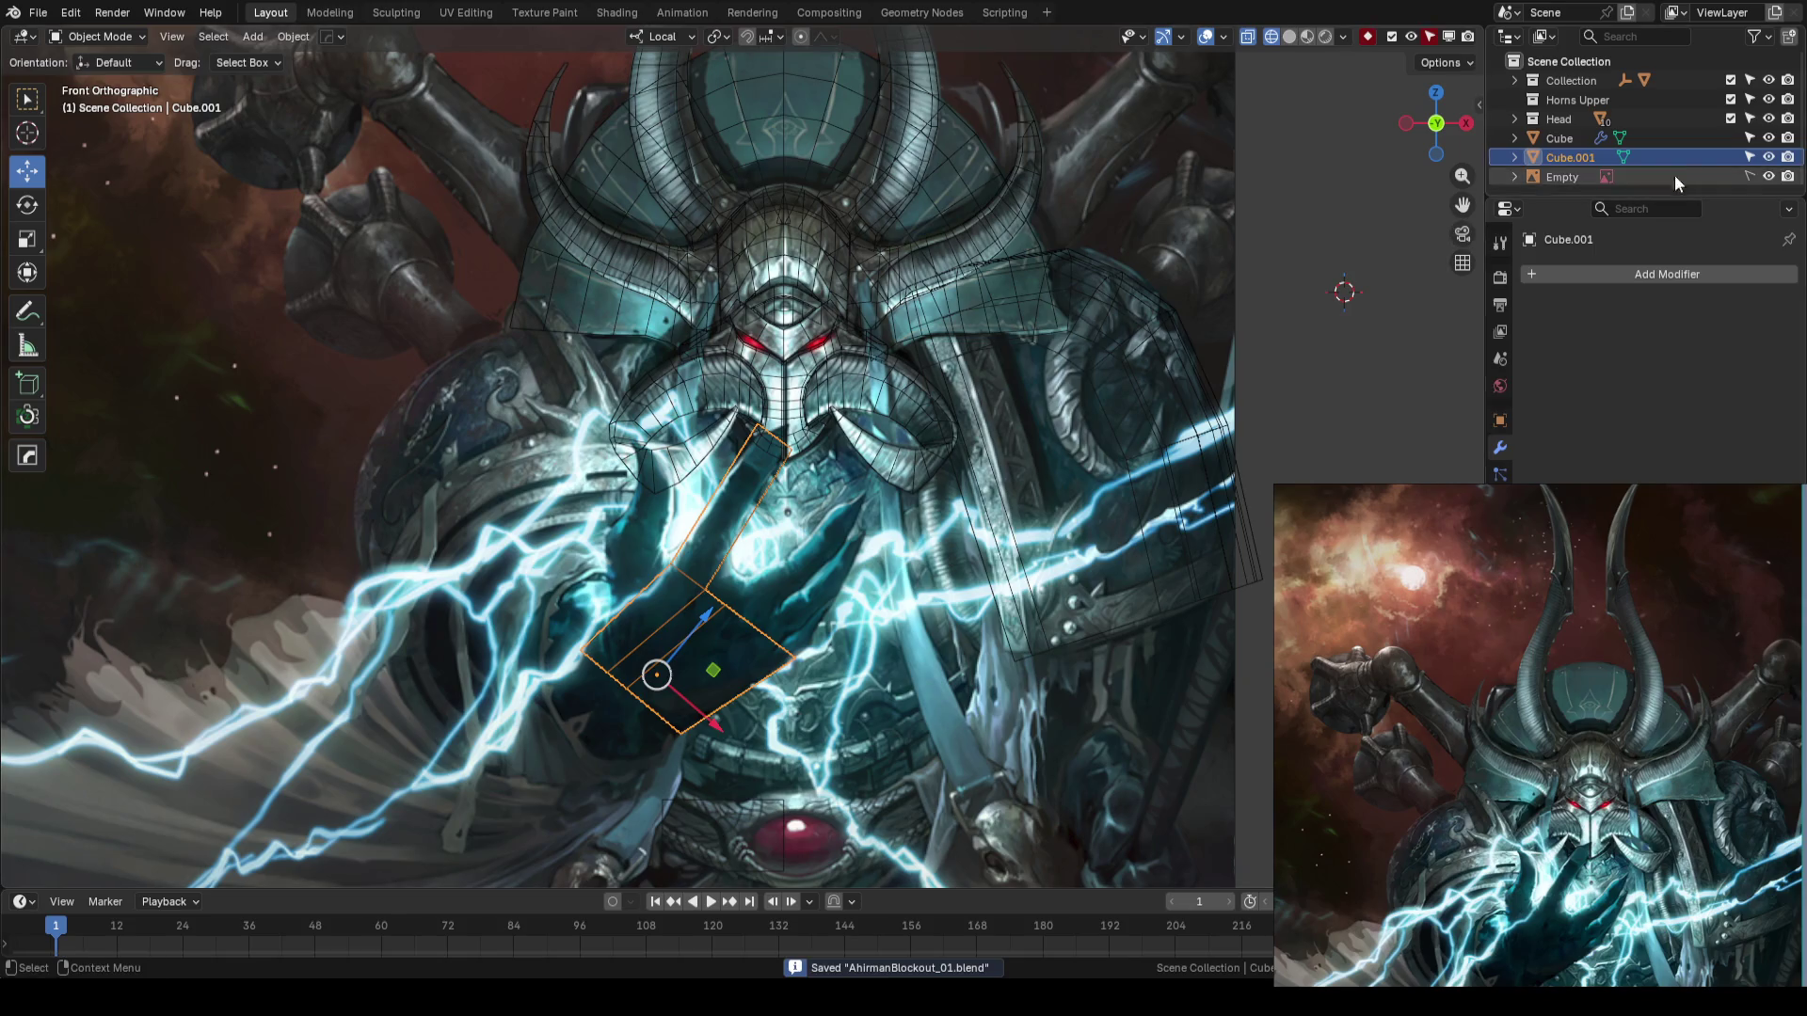
# - Hide the Head object and enter Edit Mode on the hand mesh Cube.001
pyautogui.click(1769, 119)
pyautogui.scroll(2, 898, 381)
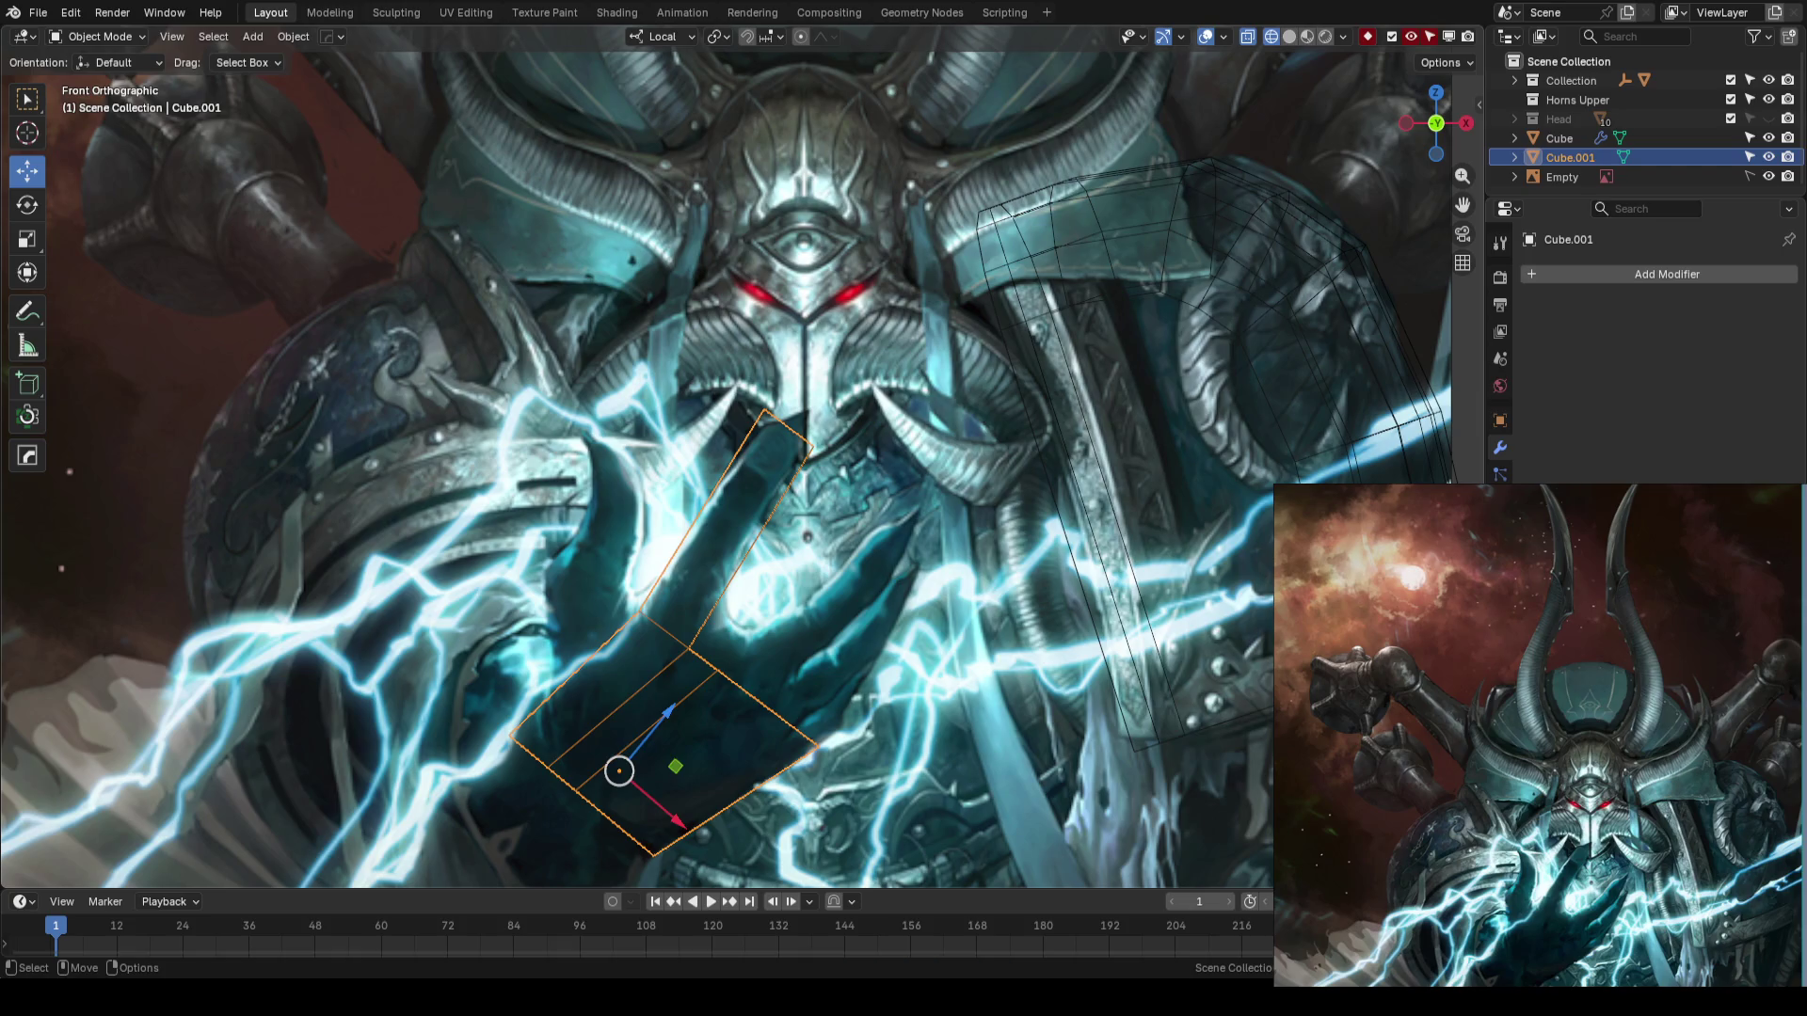
pyautogui.scroll(4, 580, 538)
pyautogui.press('Tab')
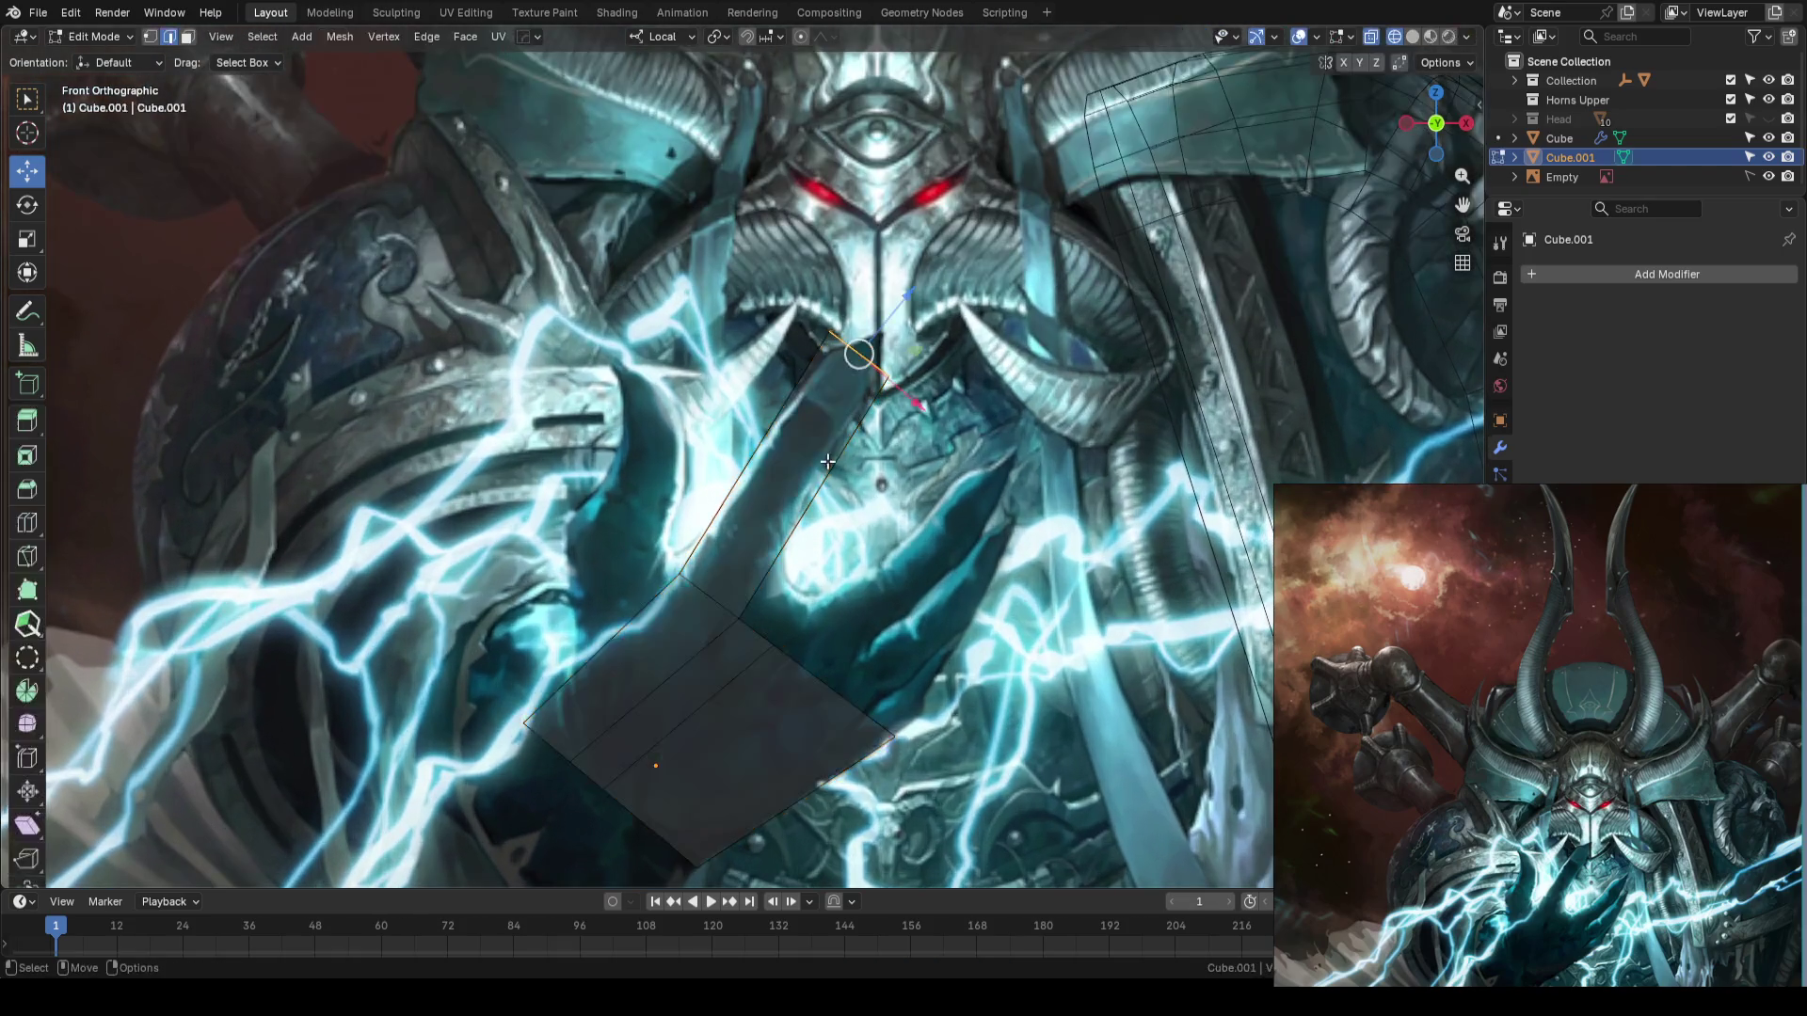
pyautogui.scroll(-3, 874, 436)
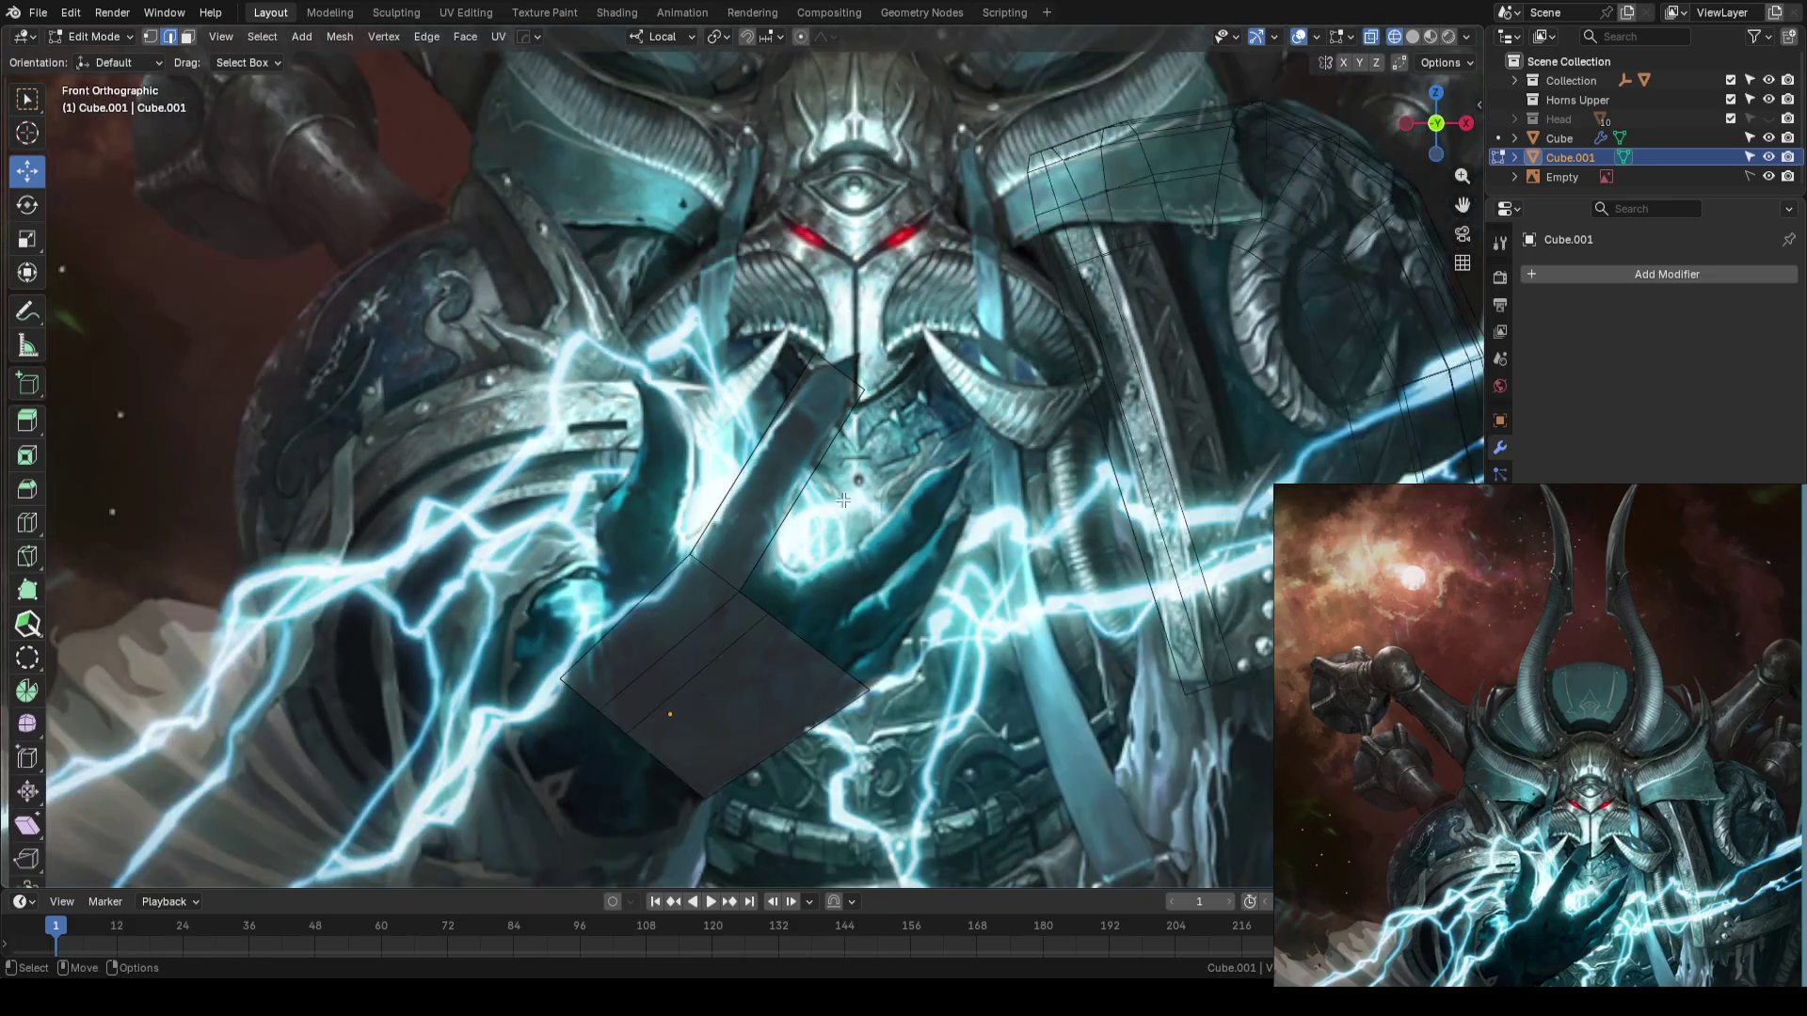
pyautogui.keyDown('shift'); pyautogui.moveTo(825, 551); pyautogui.dragTo(817, 424, button='middle'); pyautogui.keyUp('shift')
pyautogui.scroll(2, 816, 424)
# - Select the two finger-base vertices in see-through mode and move them onto the painted finger
pyautogui.press('1')
pyautogui.scroll(3, 772, 461)
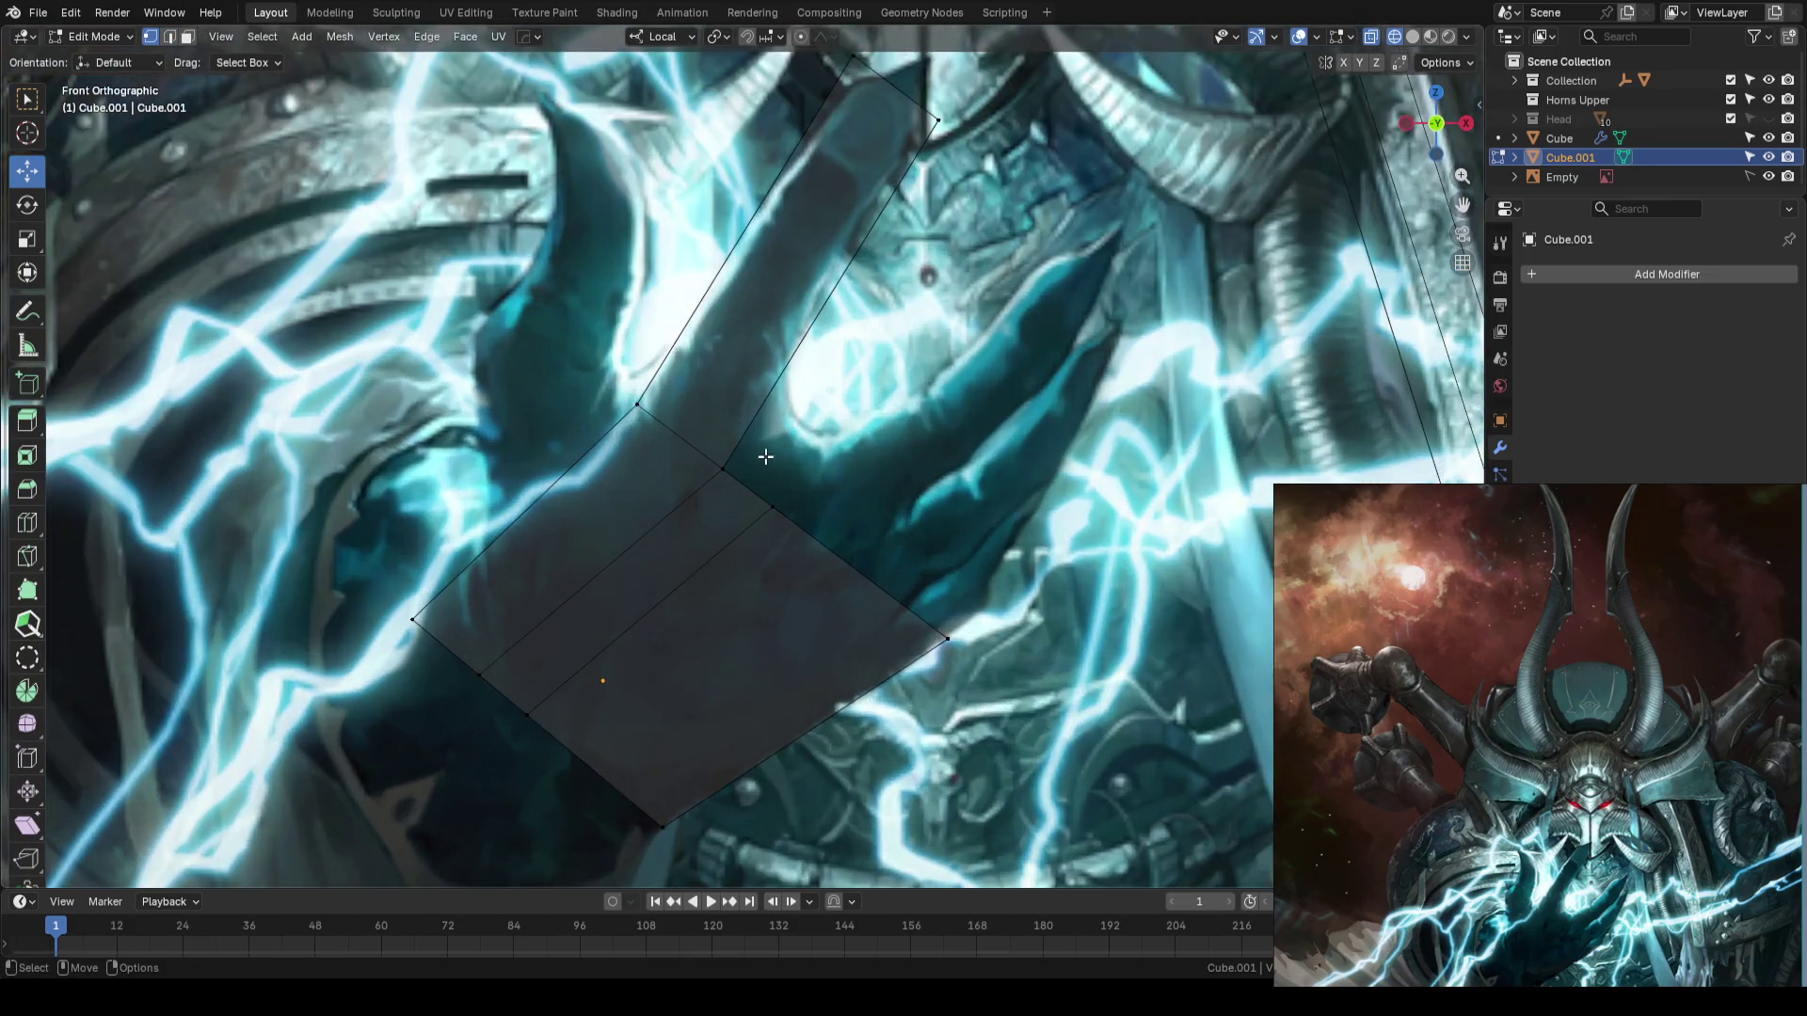
pyautogui.hotkey('shift', 'z')
pyautogui.moveTo(682, 410); pyautogui.dragTo(800, 532)
pyautogui.hotkey('alt', 'z')
pyautogui.moveTo(926, 396); pyautogui.dragTo(665, 545)
pyautogui.hotkey('alt', 'z')
pyautogui.scroll(-2, 777, 488)
pyautogui.hotkey('alt', 'z')
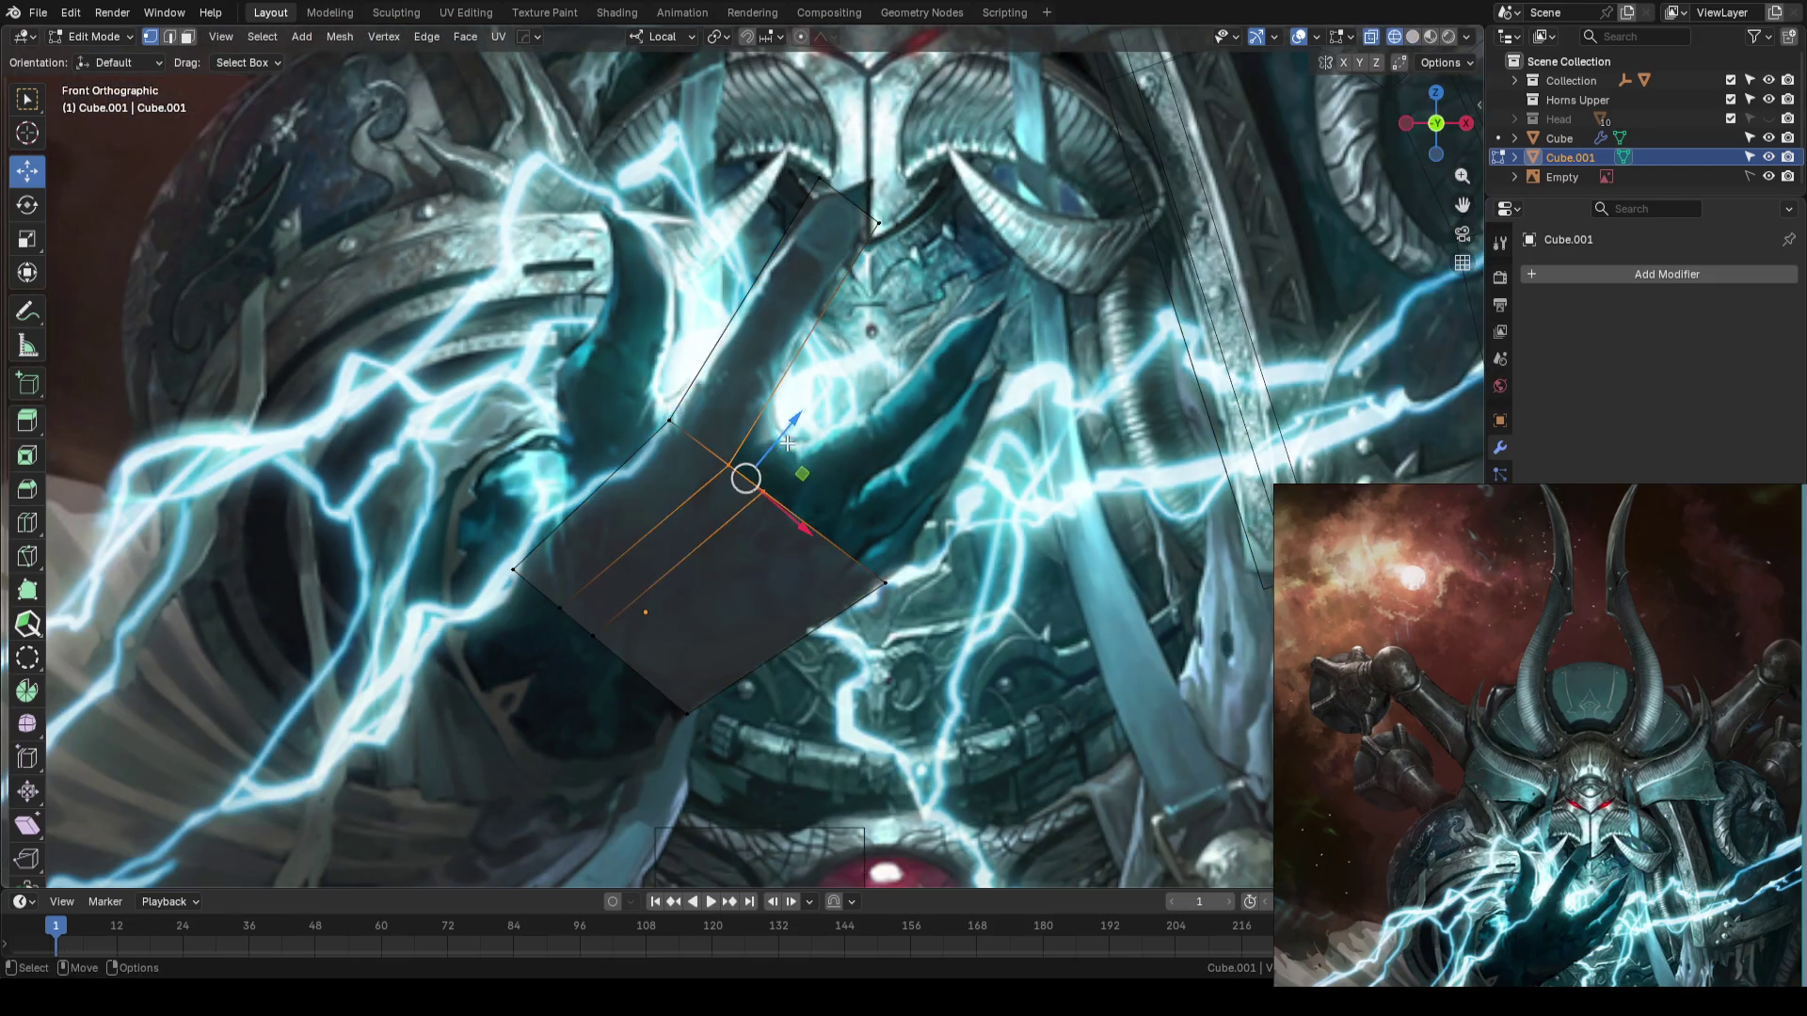
pyautogui.press('g')
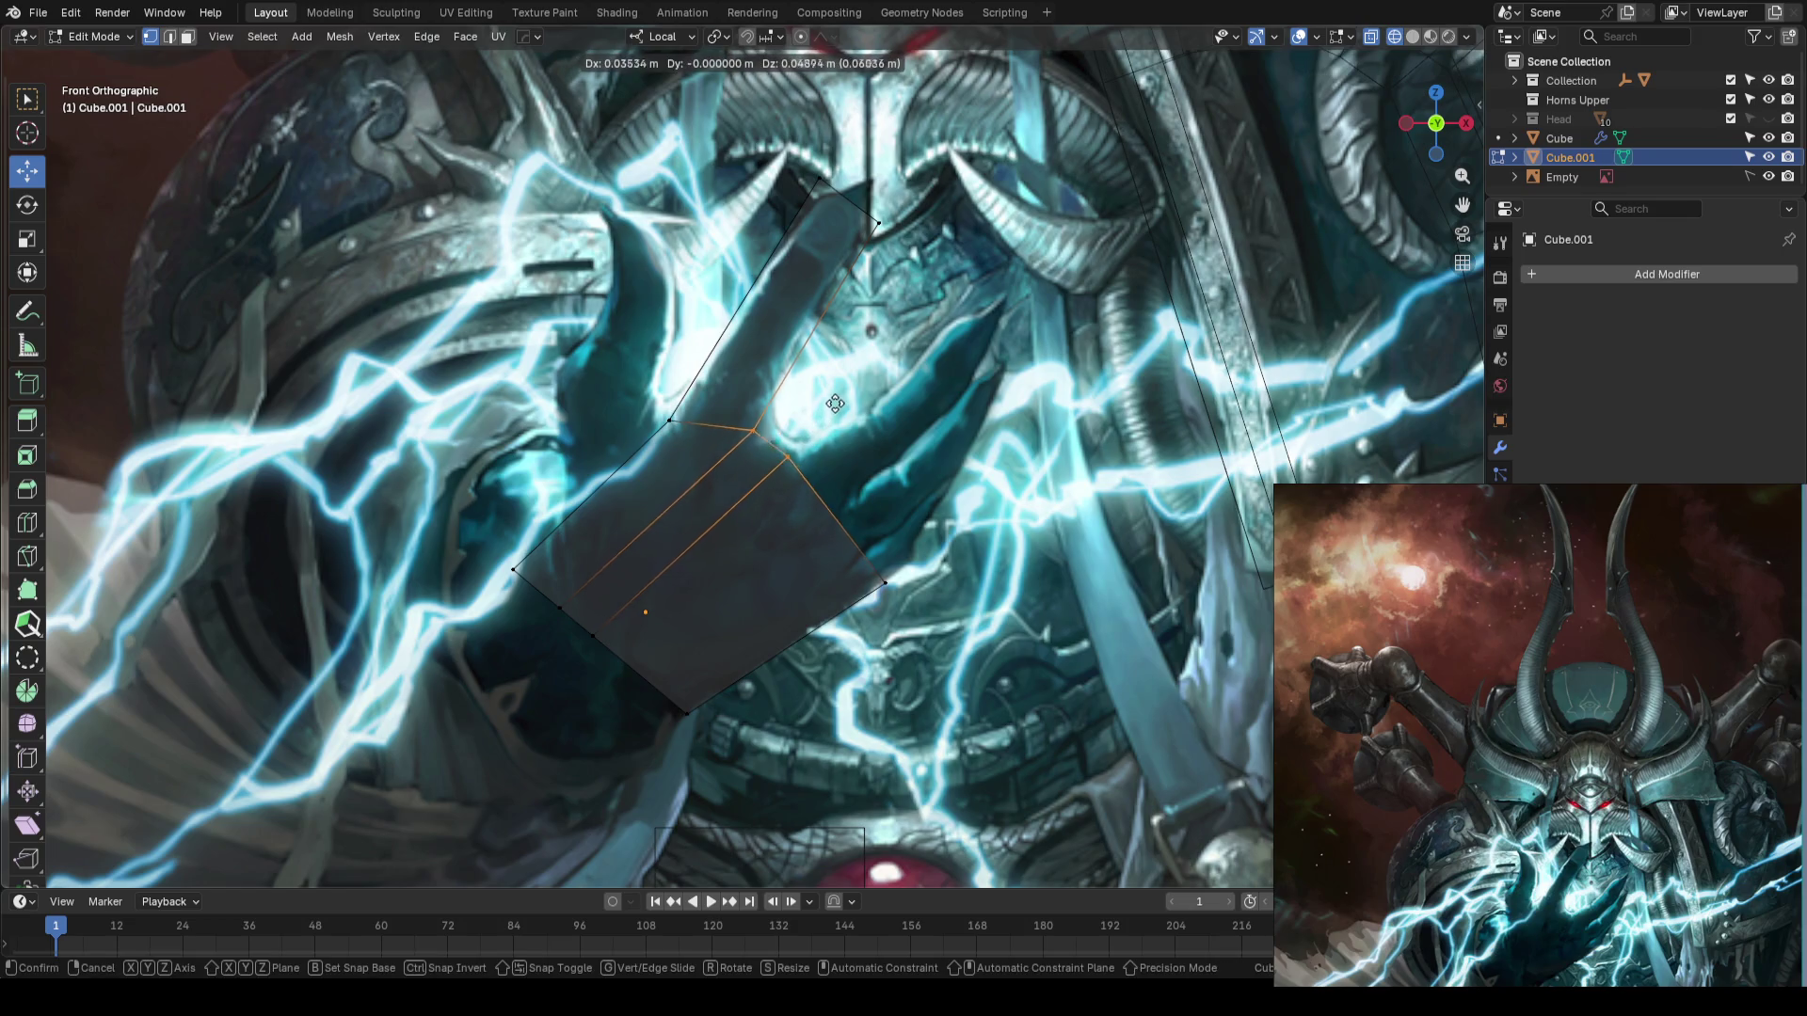
pyautogui.click(847, 393)
# - Move the fingertip vertex to match the reference, then leave Edit Mode and save
pyautogui.click(910, 344)
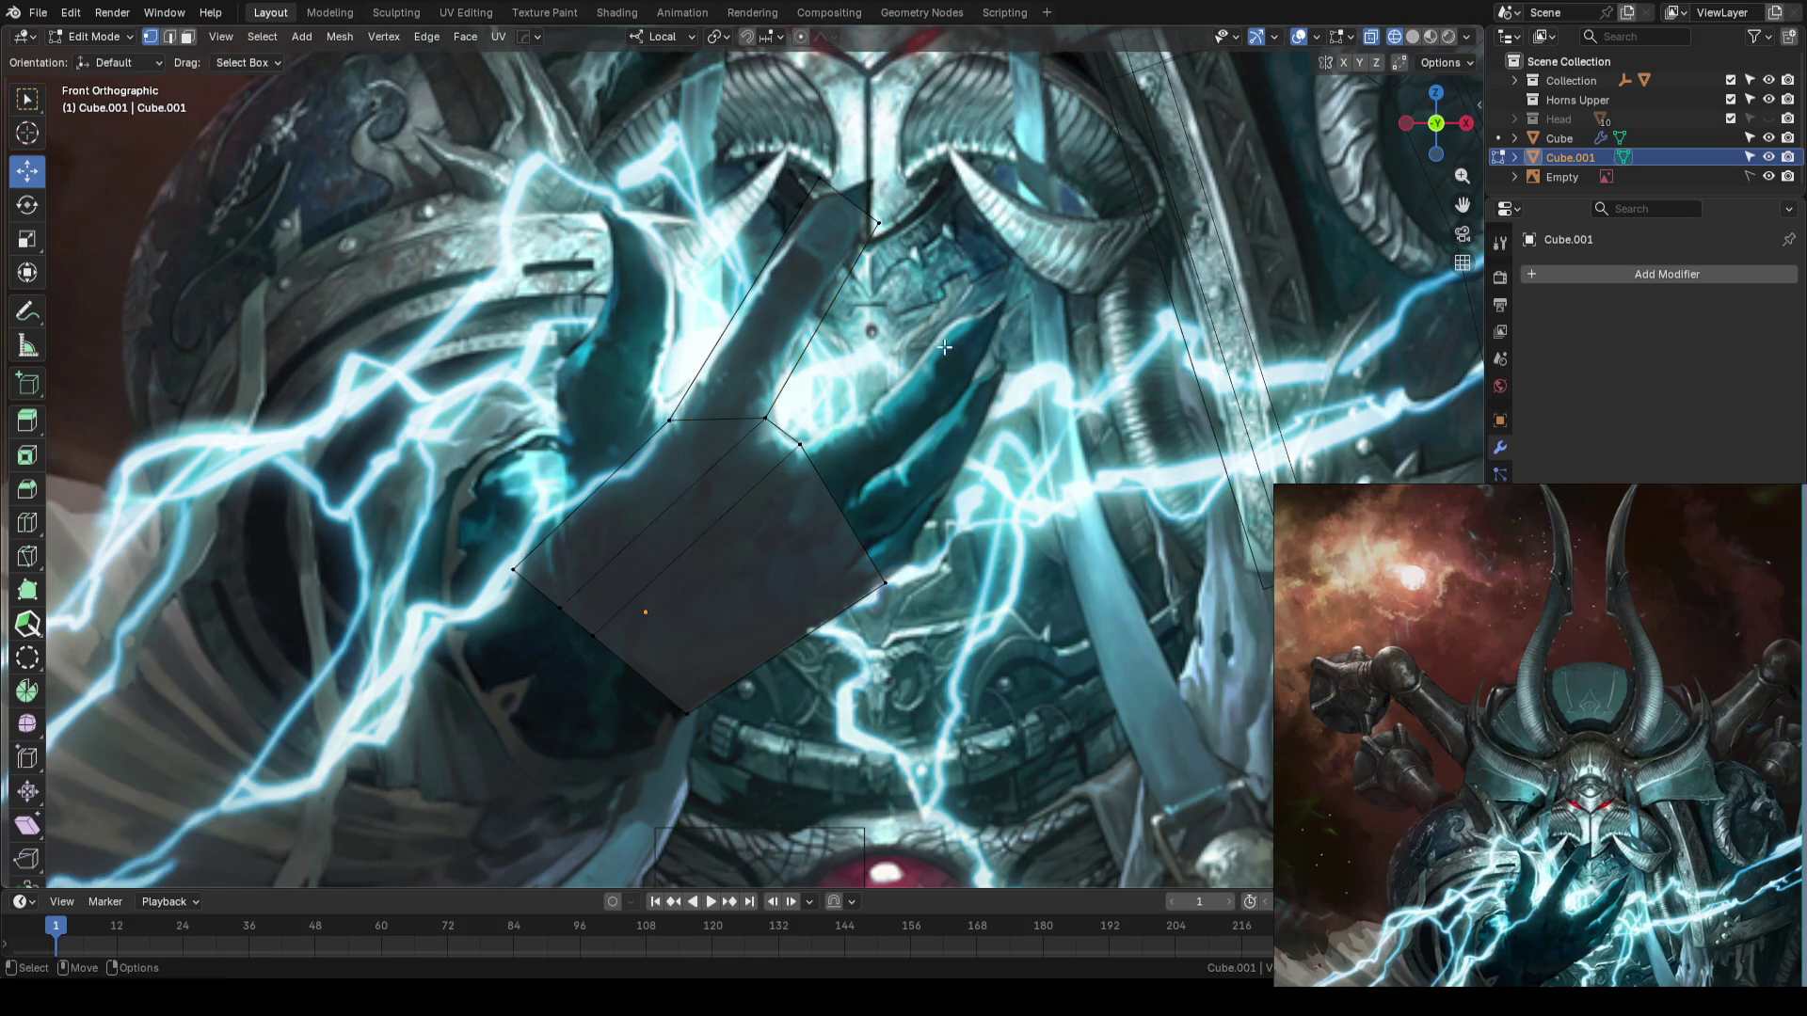
pyautogui.keyDown('shift'); pyautogui.moveTo(933, 338); pyautogui.dragTo(944, 432, button='middle'); pyautogui.keyUp('shift')
pyautogui.click(889, 318)
pyautogui.press('g')
pyautogui.click(880, 344)
pyautogui.press('Tab')
pyautogui.hotkey('ctrl', 's')
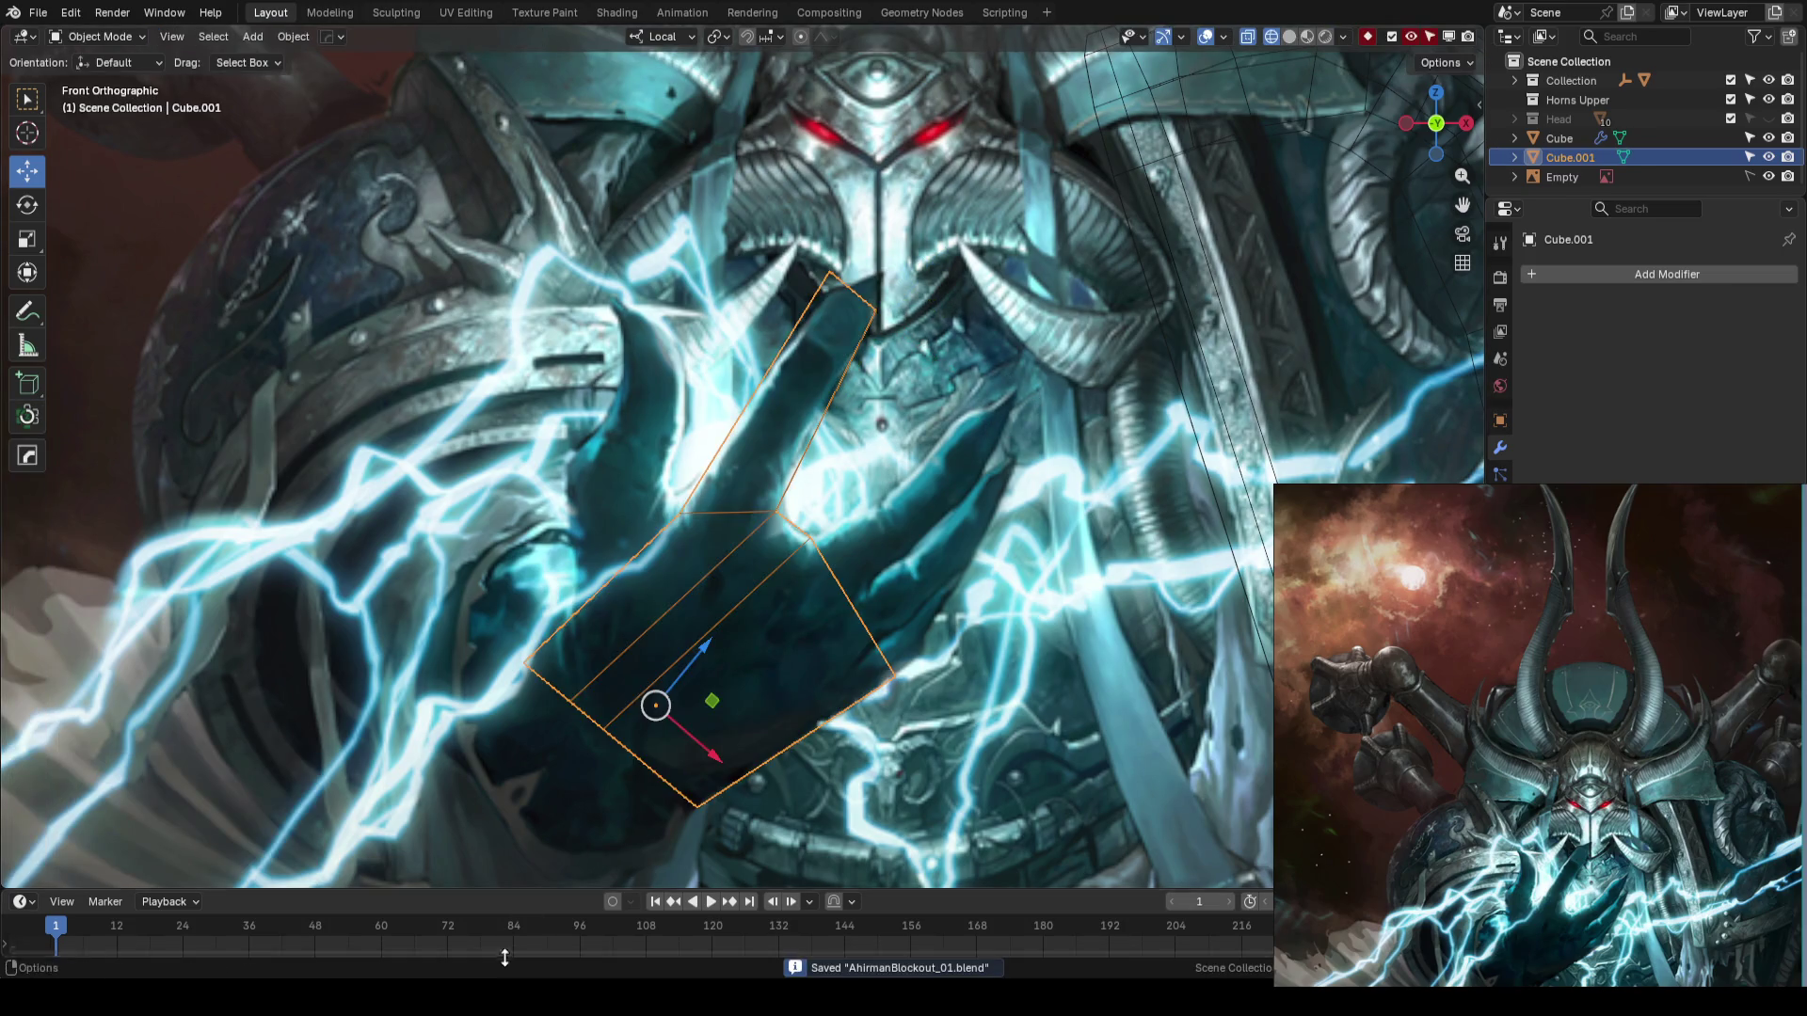
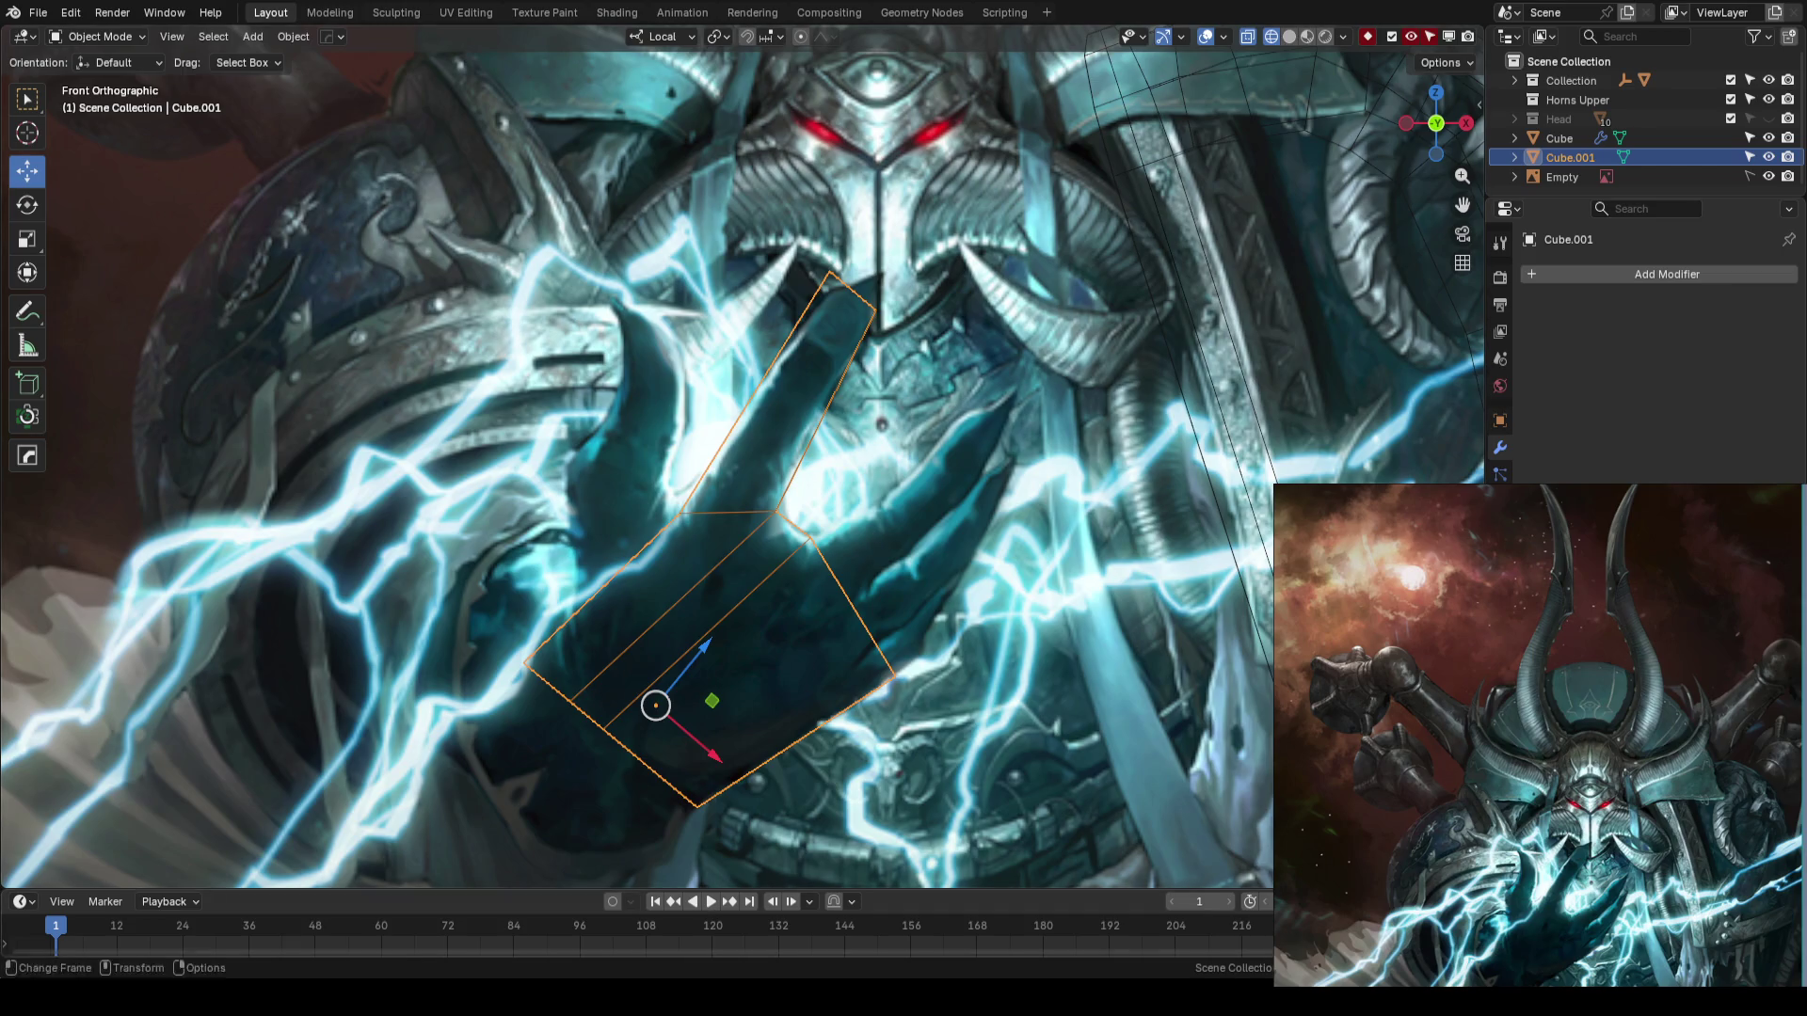
# - Zoom the front orthographic view out and back in around Cube.001 over the reference's raised hand
pyautogui.scroll(-3, 886, 403)
pyautogui.scroll(2, 866, 420)
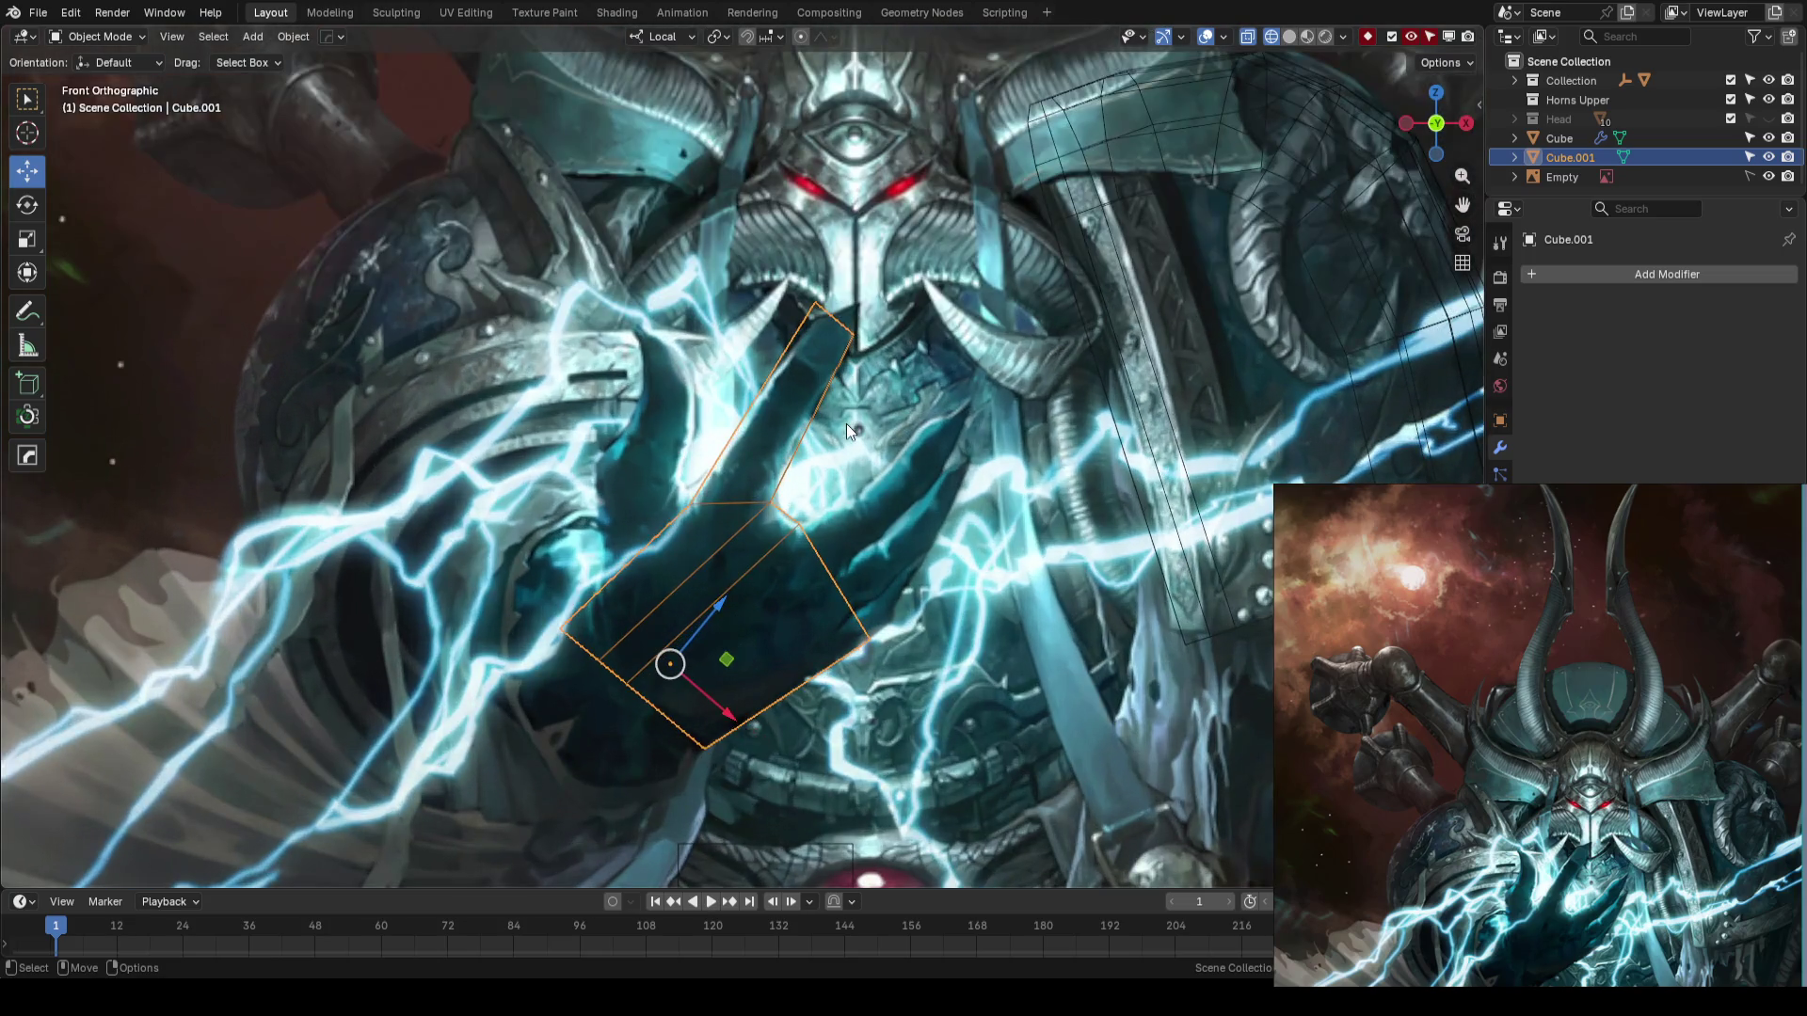
pyautogui.scroll(3, 818, 424)
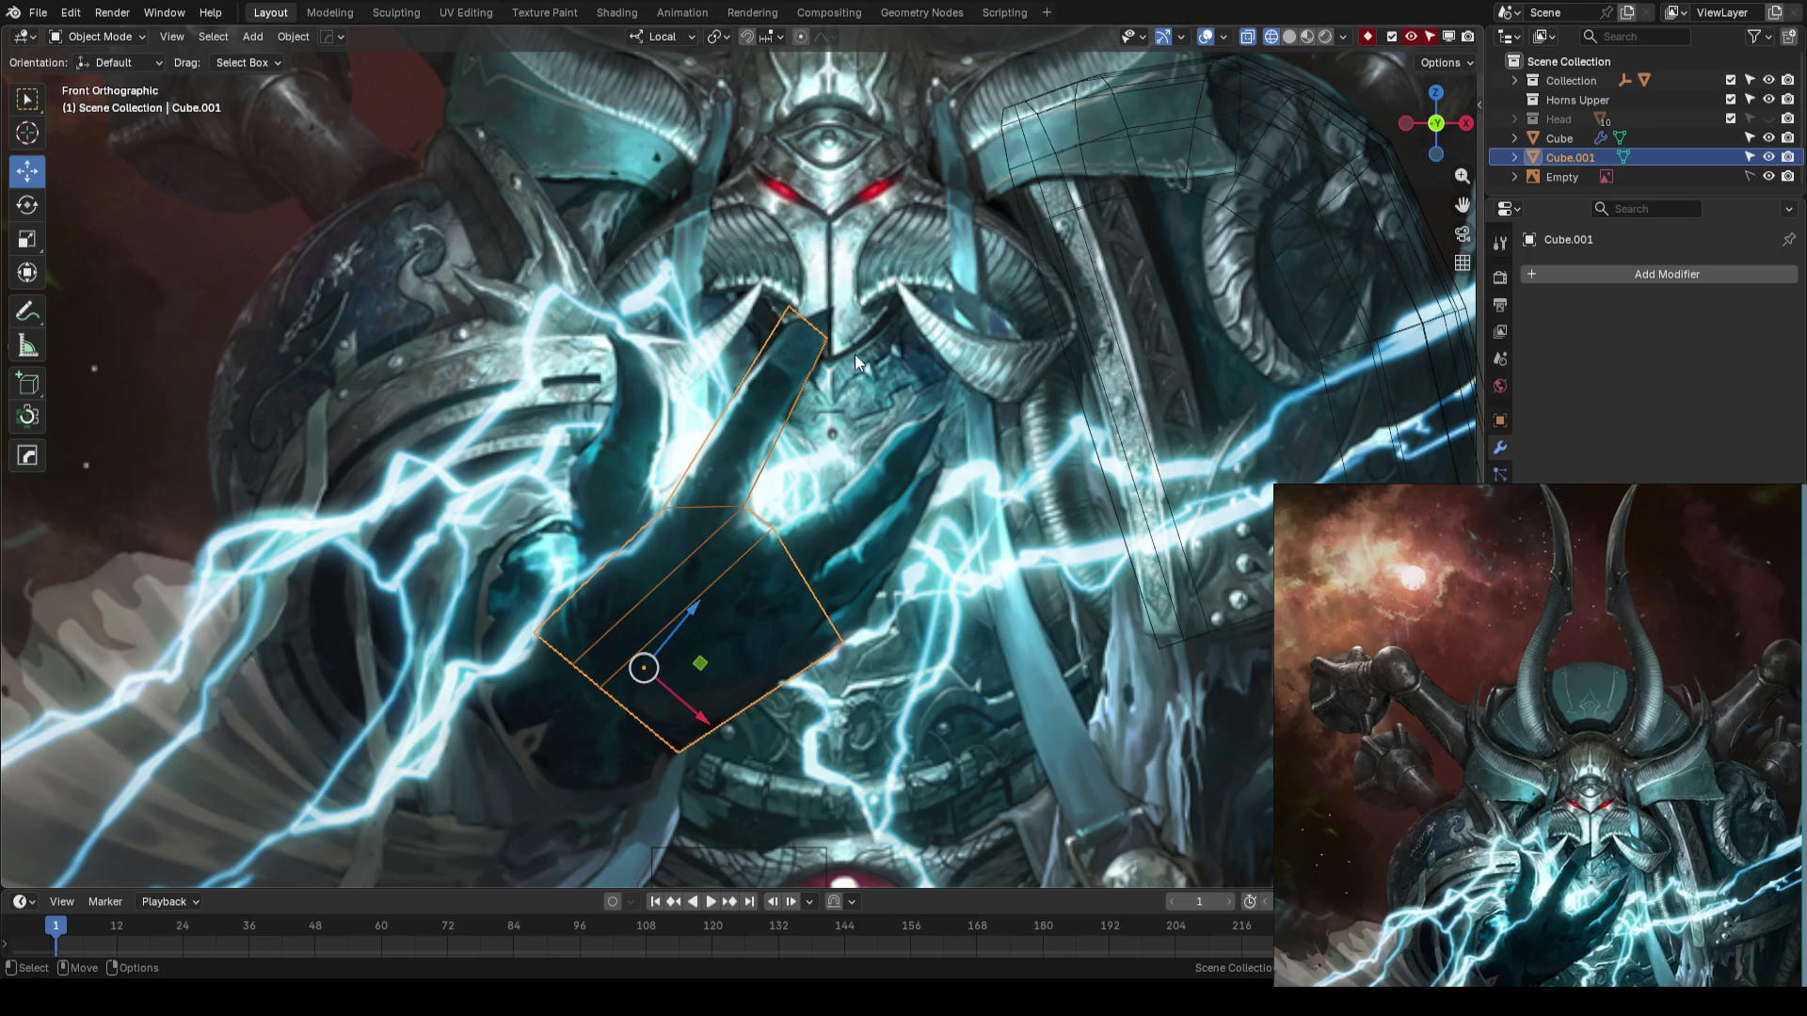
# - Save AhrimanBlockout_01.blend with Ctrl+S, then bring the hand block back into close view
pyautogui.scroll(-2, 837, 468)
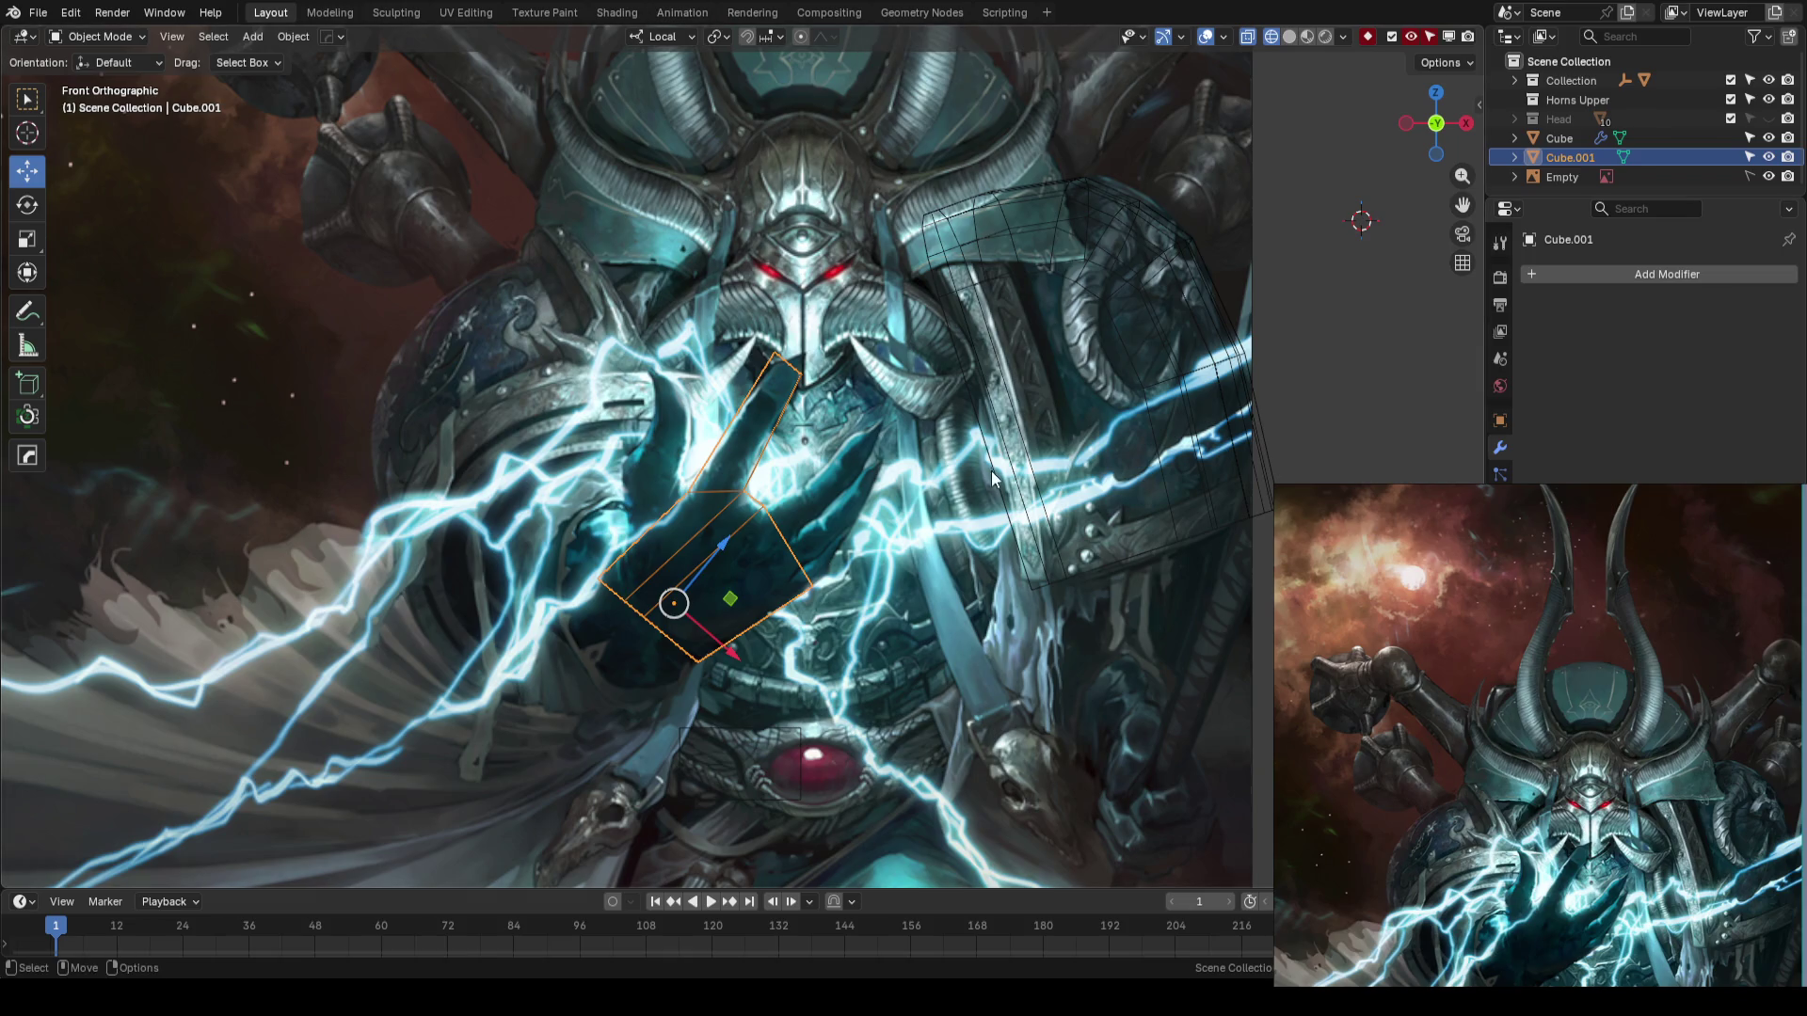
pyautogui.hotkey('ctrl', 's')
pyautogui.scroll(2, 865, 550)
pyautogui.moveTo(998, 597)
pyautogui.keyDown('shift'); pyautogui.mouseDown(button='middle')
pyautogui.moveTo(917, 602)
pyautogui.moveTo(894, 487)
pyautogui.mouseUp(button='middle'); pyautogui.keyUp('shift')
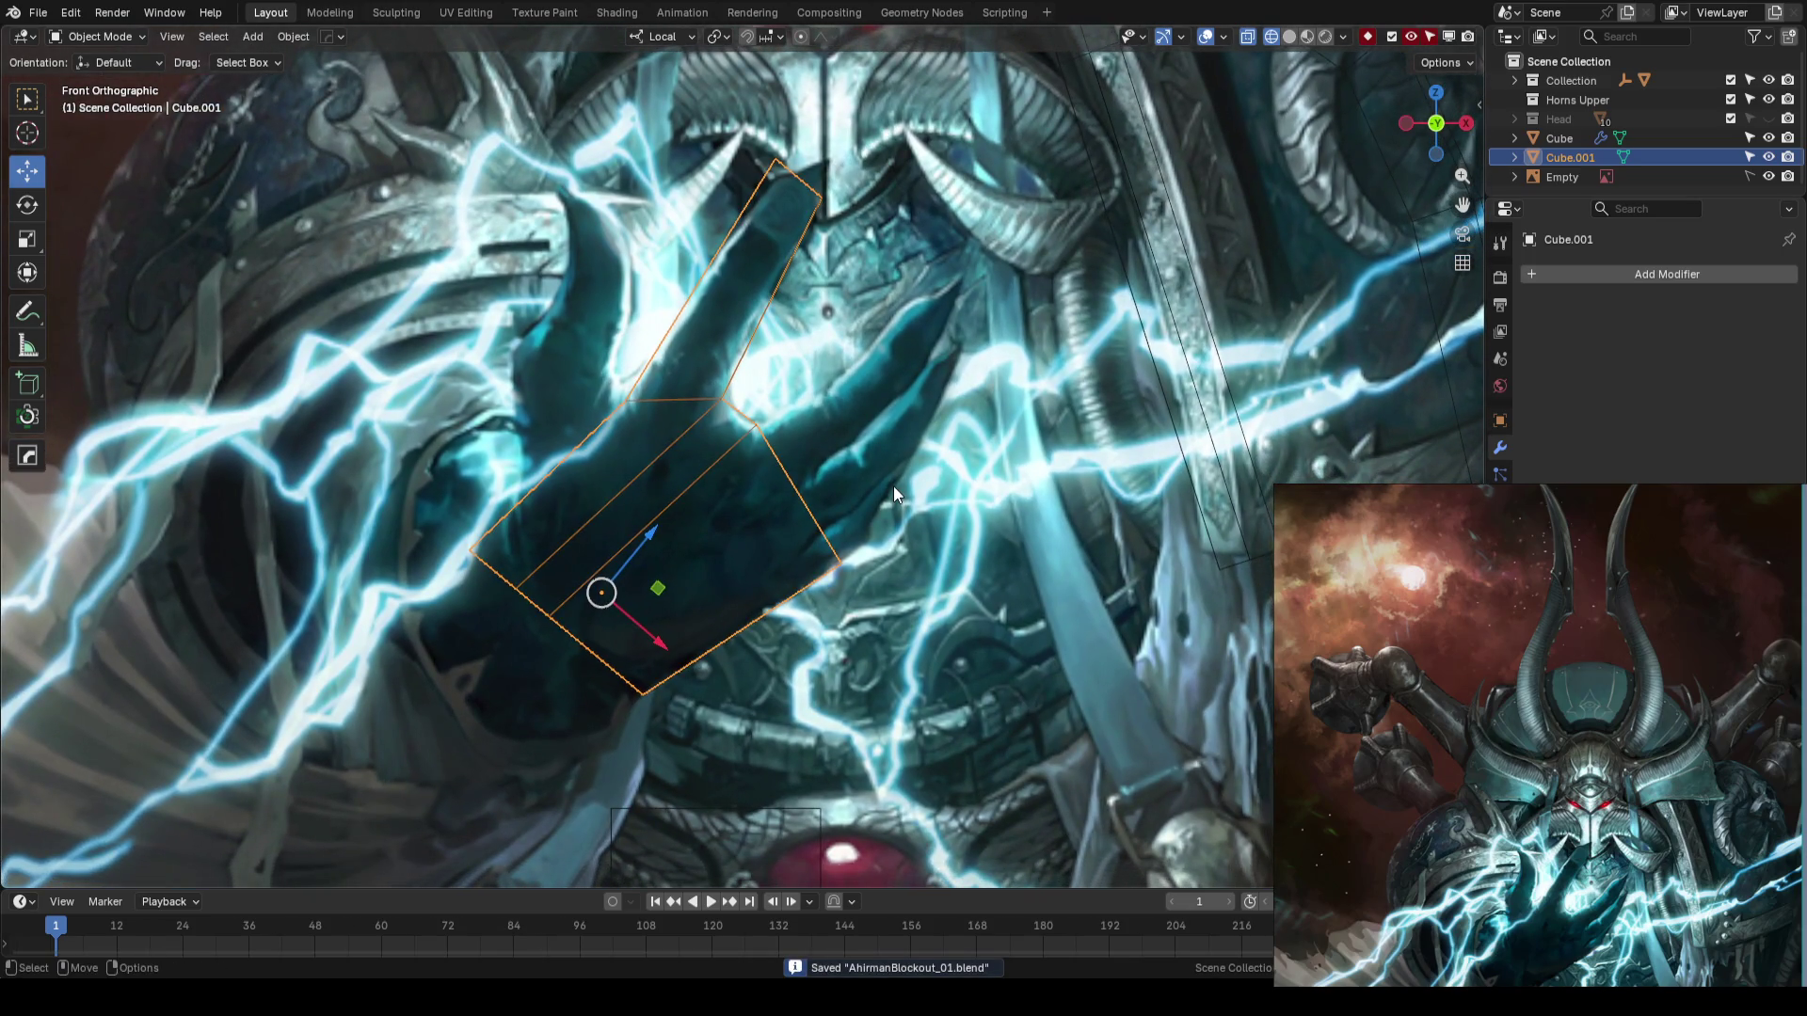
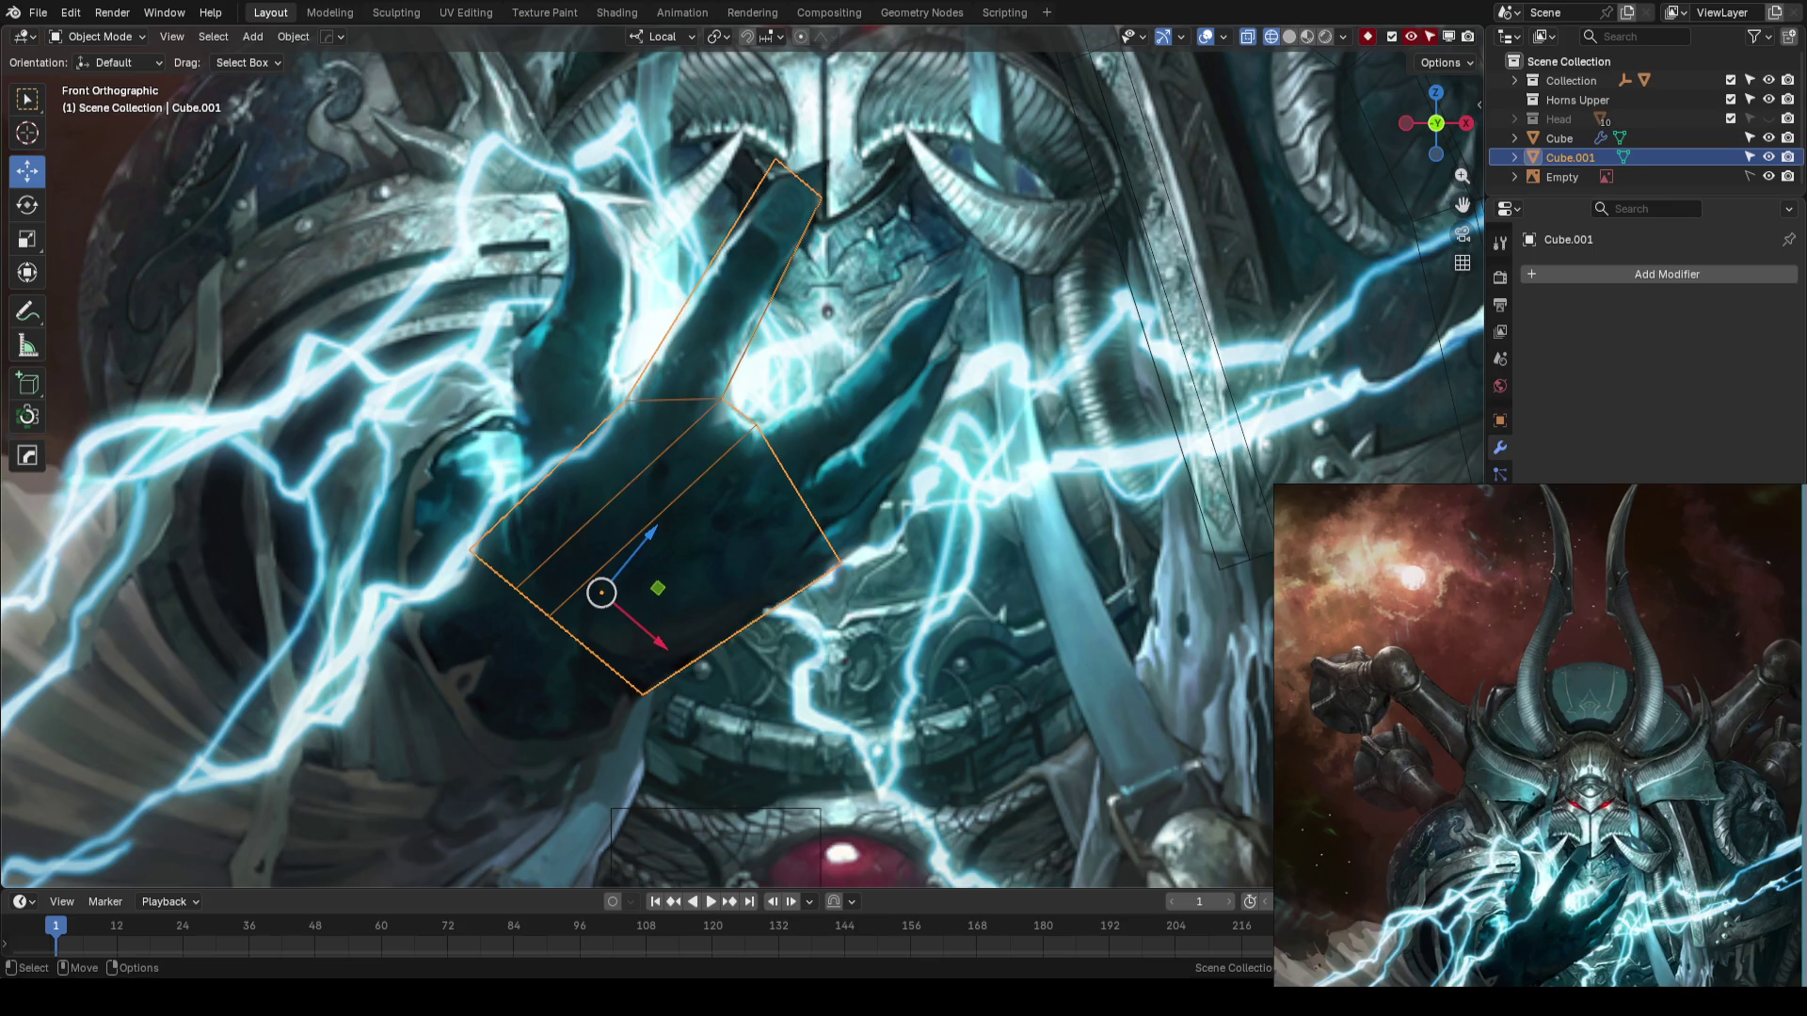
# - In Edit Mode on Cube.001, cut a new edge loop running along the hand block
pyautogui.scroll(-5, 940, 459)
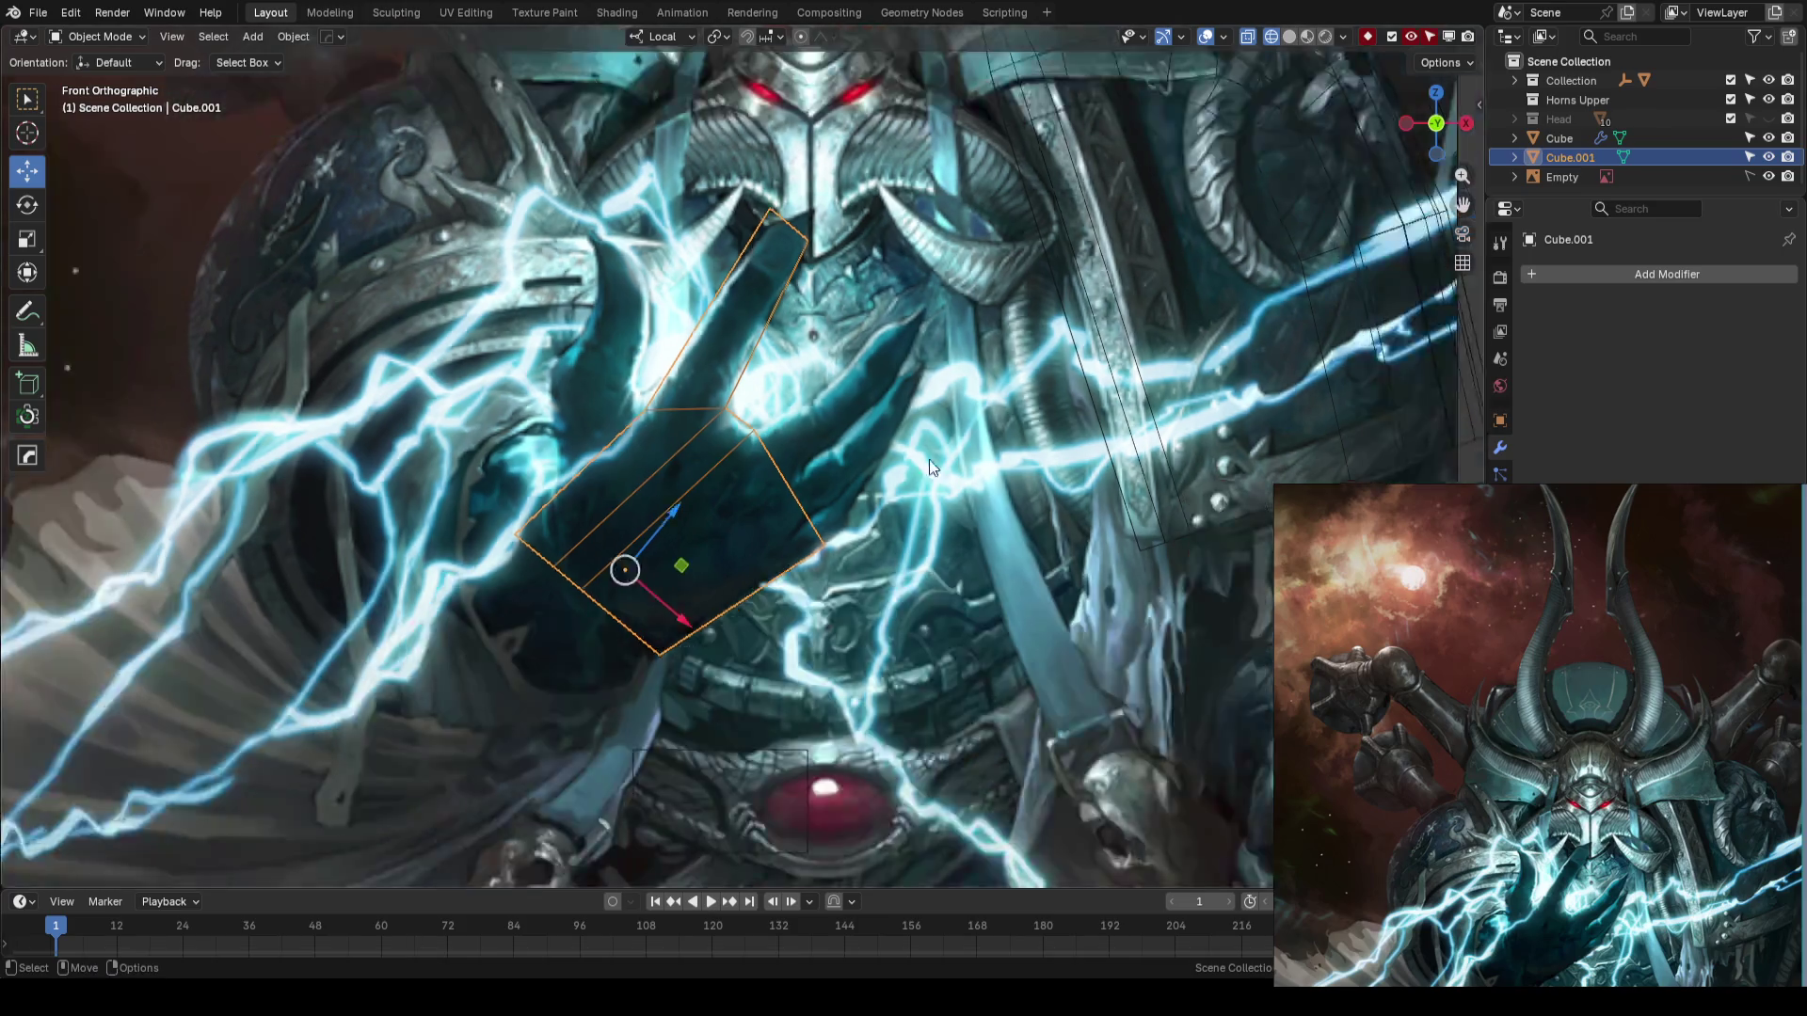
pyautogui.press('Tab')
pyautogui.scroll(4, 781, 431)
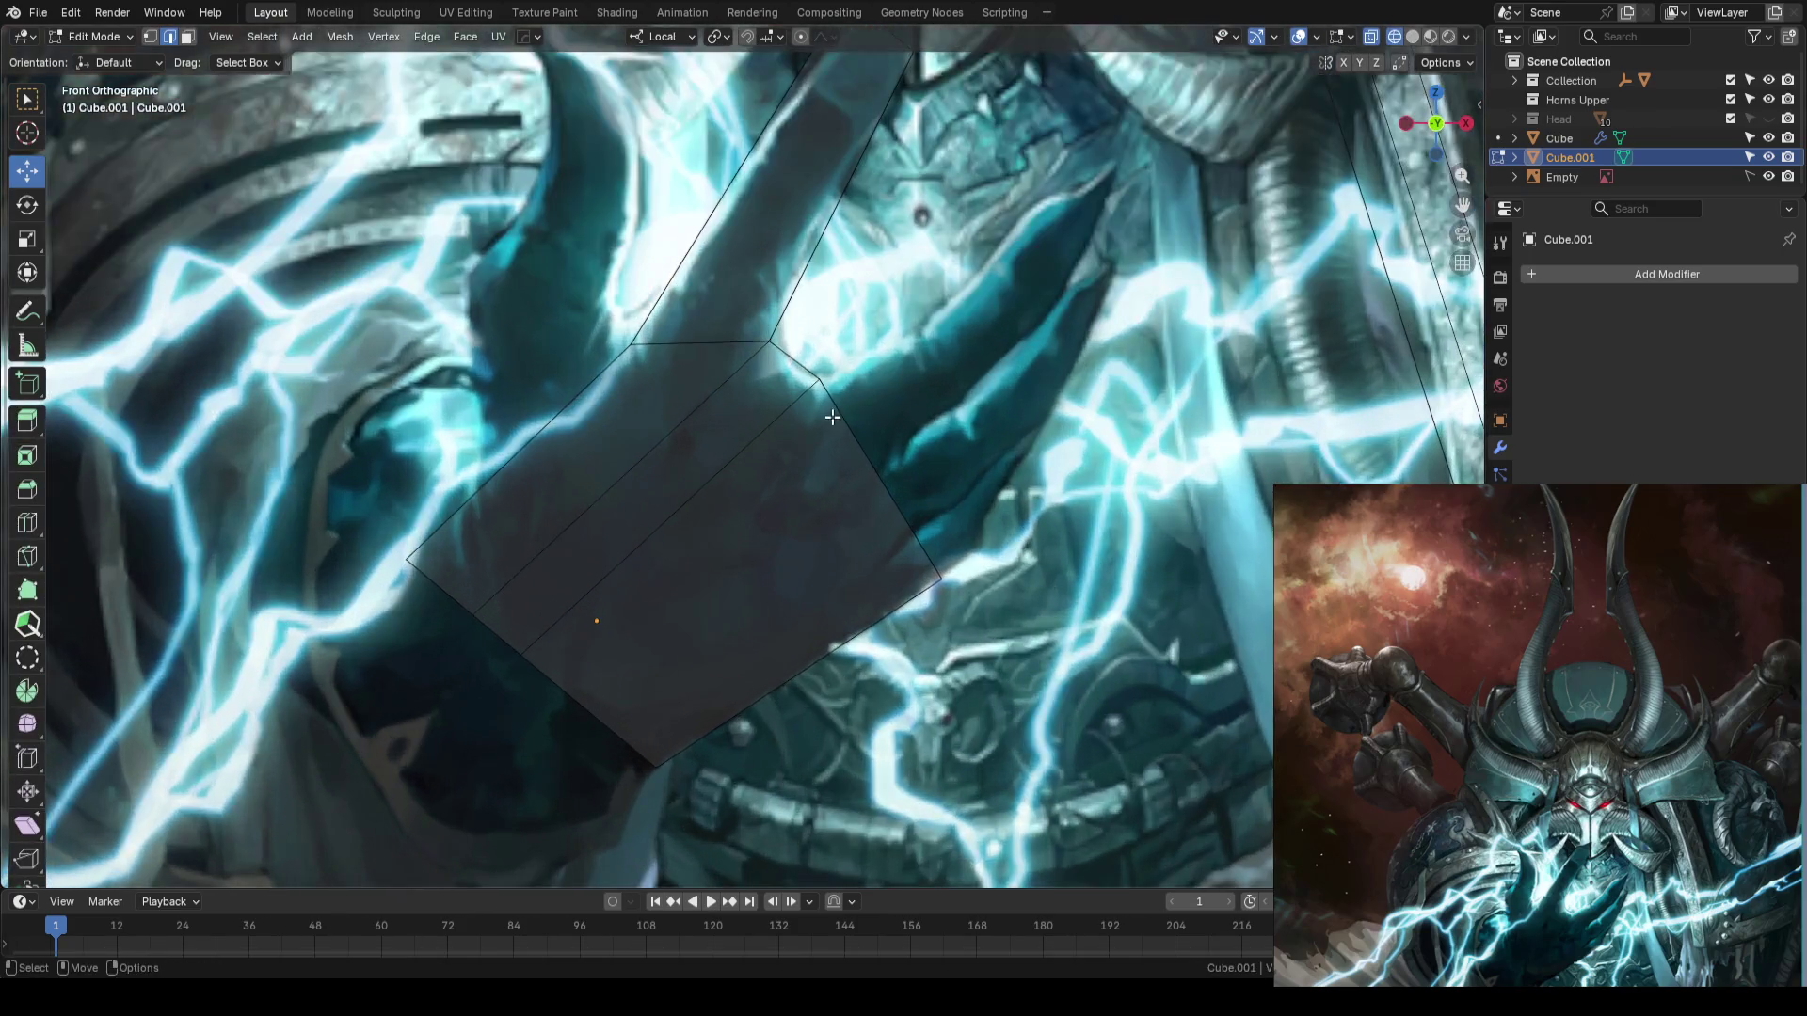
pyautogui.click(828, 433)
pyautogui.scroll(-2, 807, 472)
pyautogui.keyDown('shift'); pyautogui.moveTo(911, 421); pyautogui.dragTo(854, 435, button='middle'); pyautogui.keyUp('shift')
pyautogui.scroll(3, 854, 434)
pyautogui.hotkey('ctrl', 'r')
pyautogui.click(799, 497)
# - Switch to vertex select, check the hand's outline vertices, and return to Object Mode
pyautogui.press('1')
pyautogui.click(799, 497)
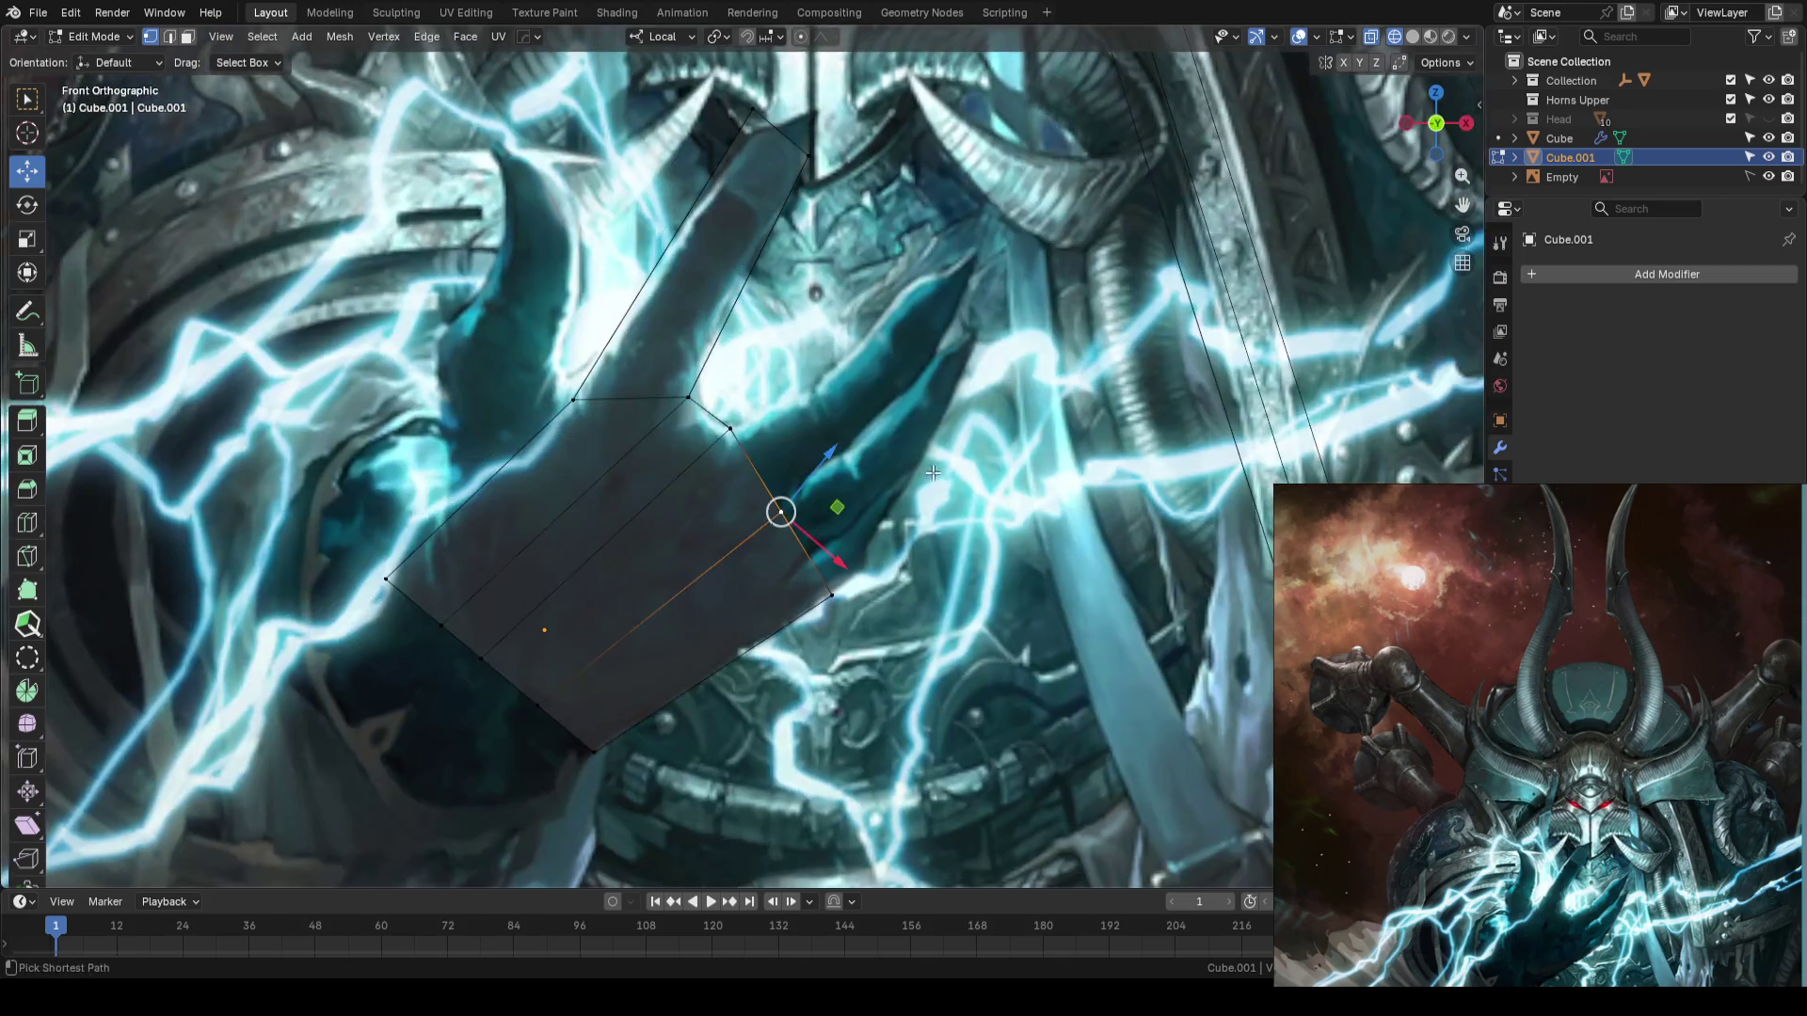
pyautogui.click(932, 473)
pyautogui.scroll(2, 919, 456)
pyautogui.scroll(-8, 1055, 460)
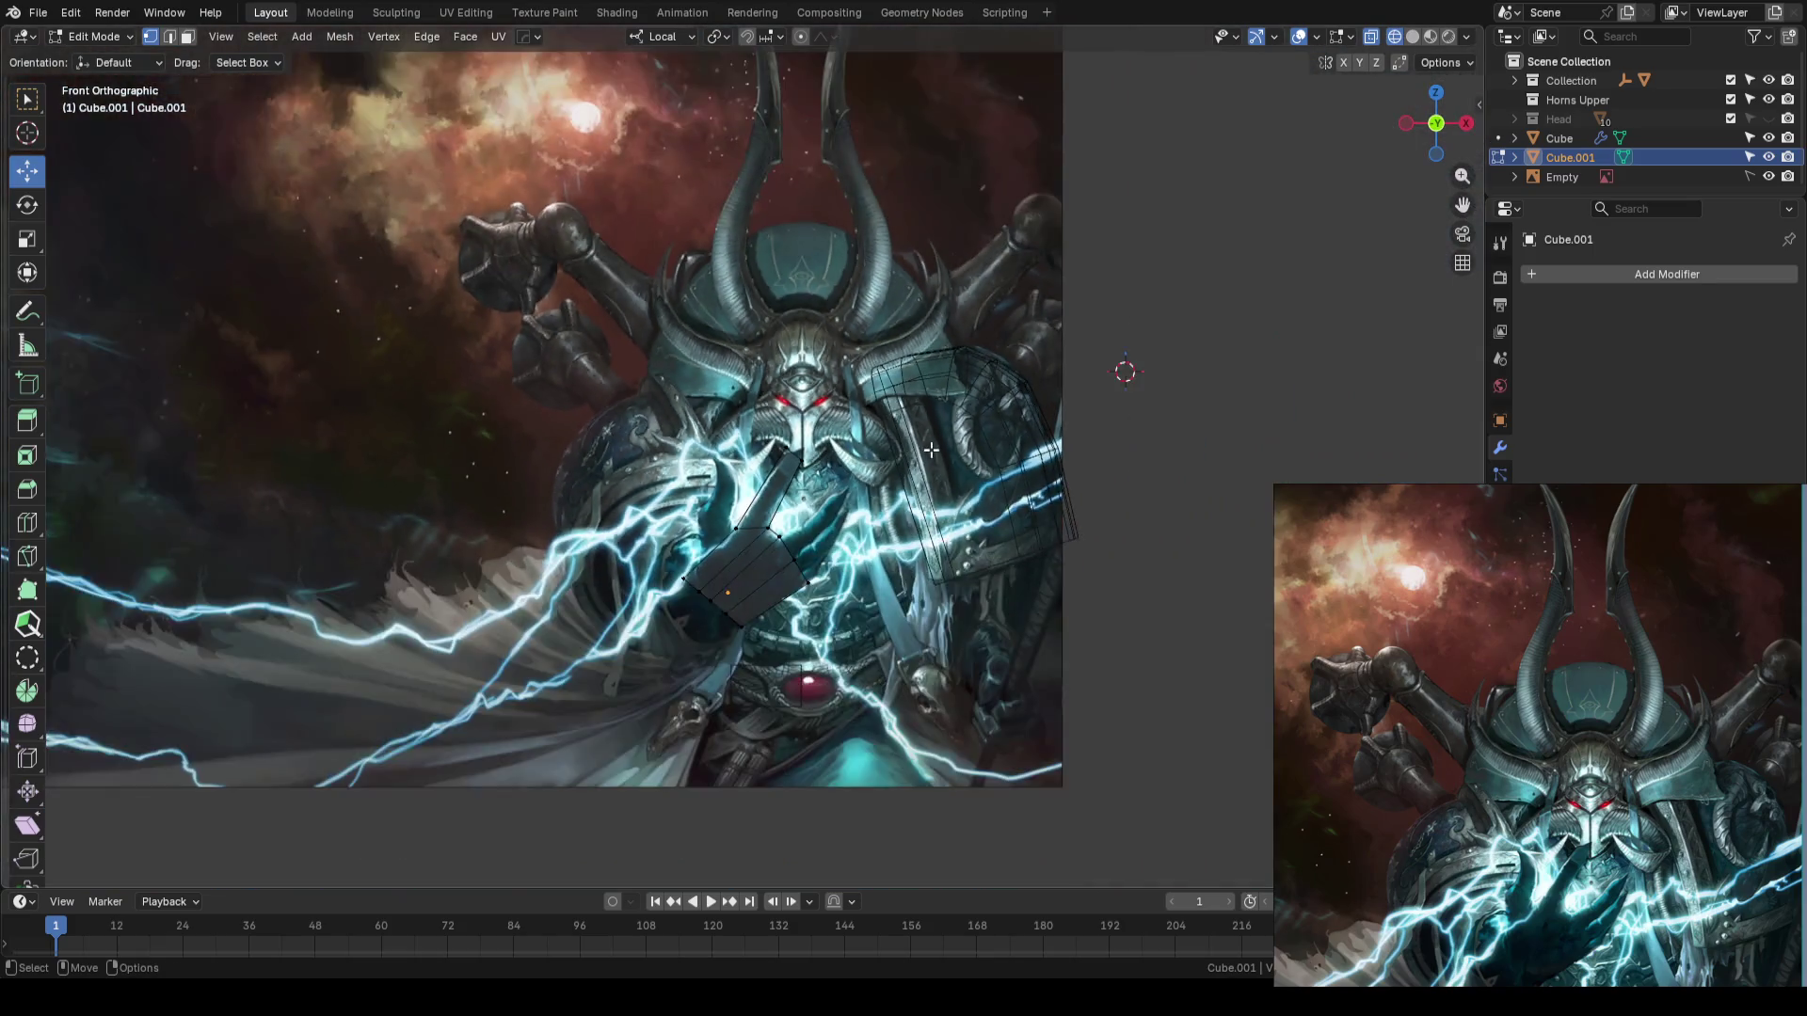
pyautogui.press('Tab')
pyautogui.scroll(-2, 989, 442)
# - Re-enable the Head collection, switch to solid shading, and save AhrimanBlockout_01.blend
pyautogui.moveTo(1048, 435); pyautogui.dragTo(1224, 358, button='middle')
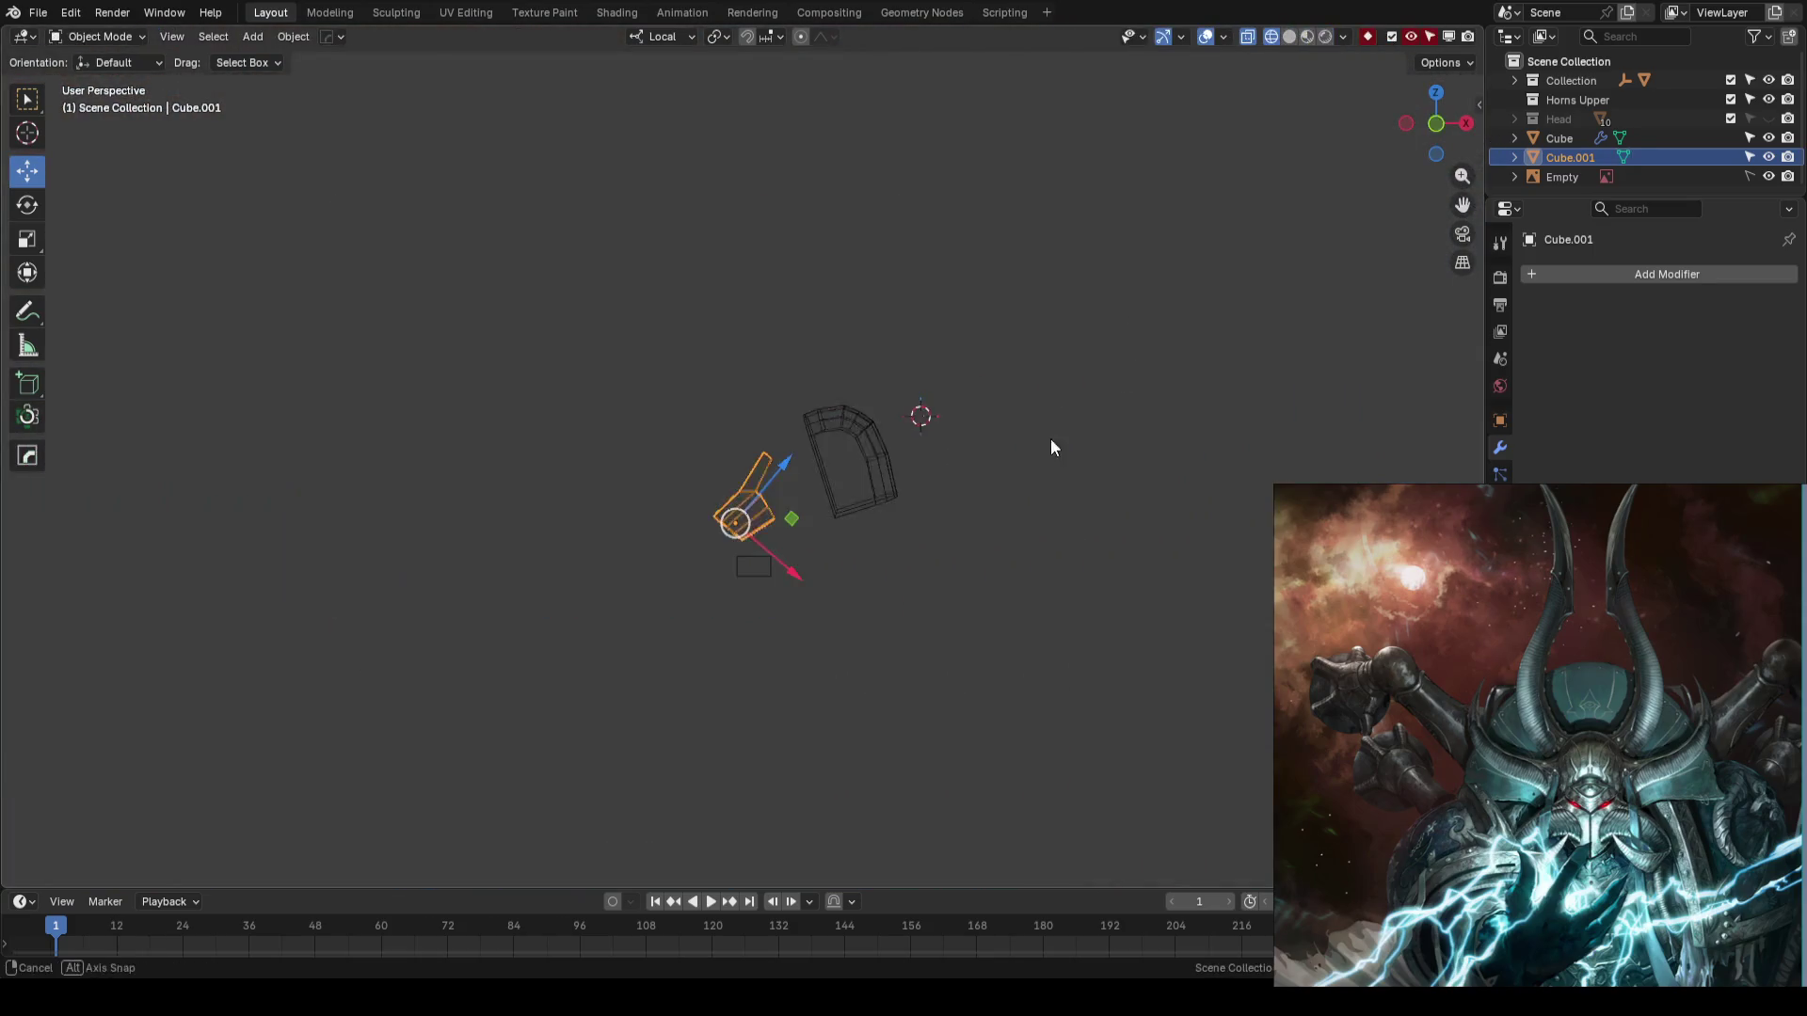
pyautogui.click(1731, 120)
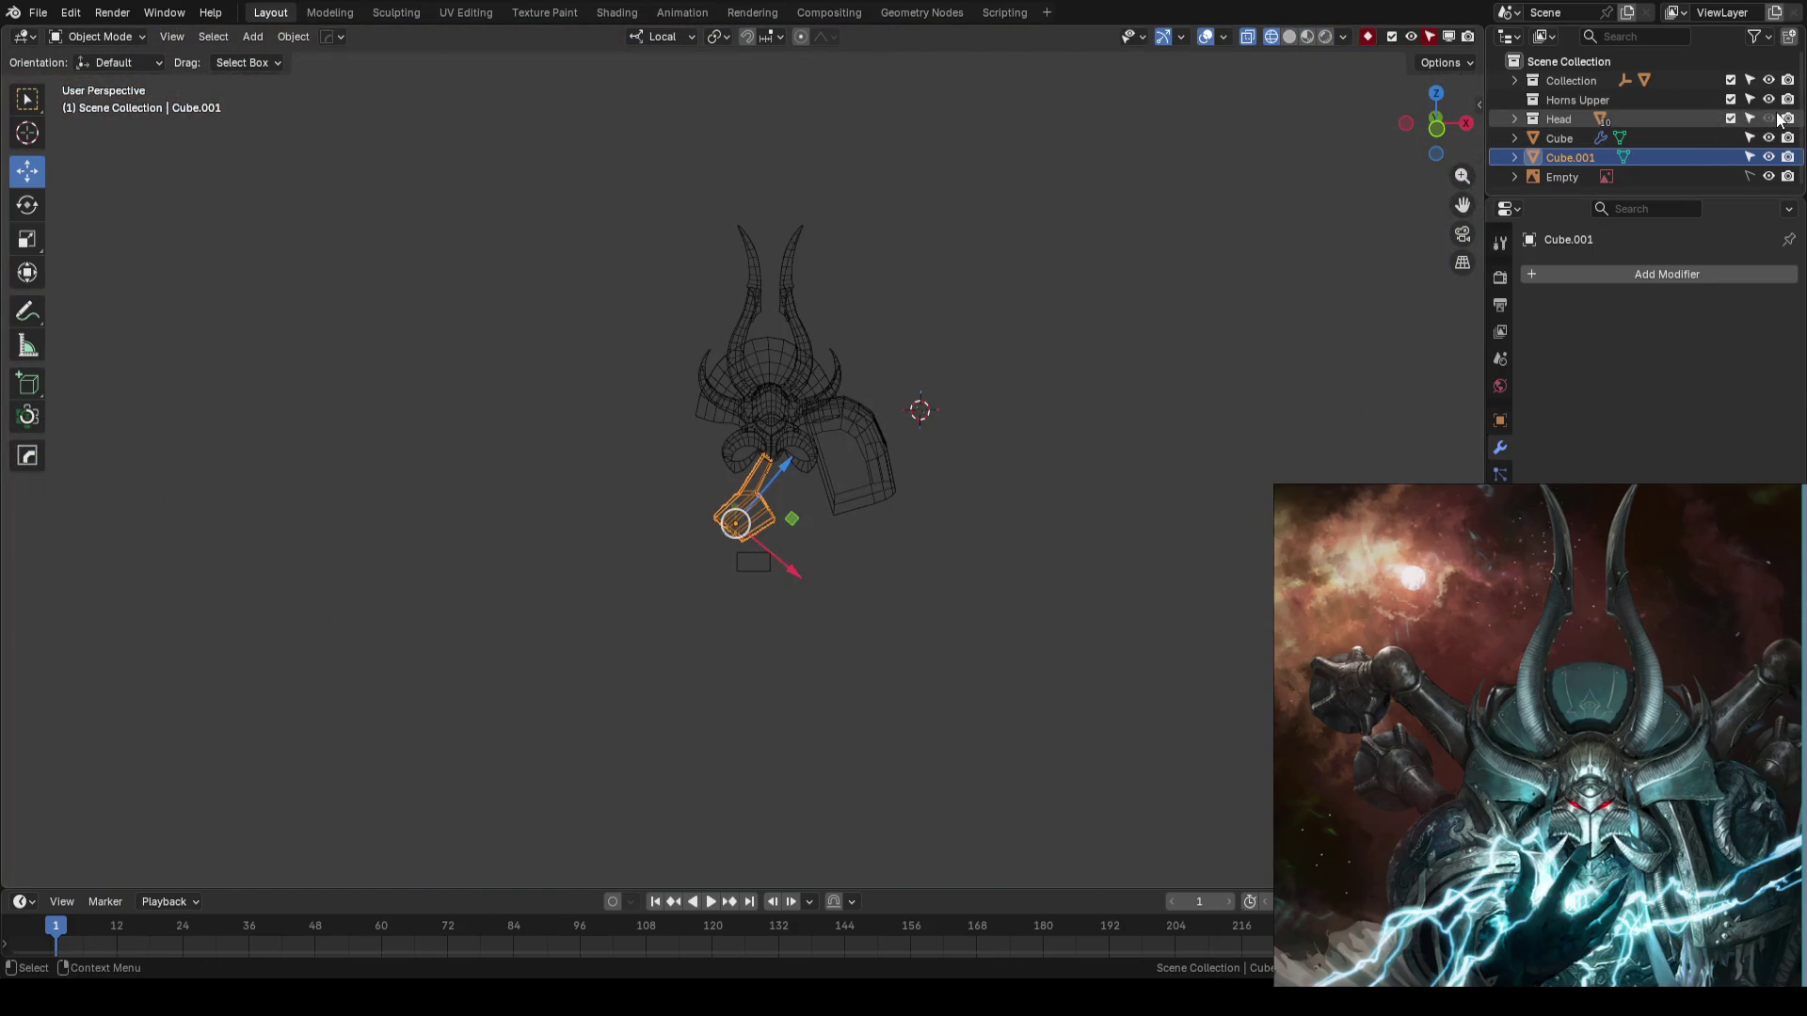
pyautogui.hotkey('shift', 'z')
pyautogui.click(1086, 404)
pyautogui.scroll(3, 1086, 403)
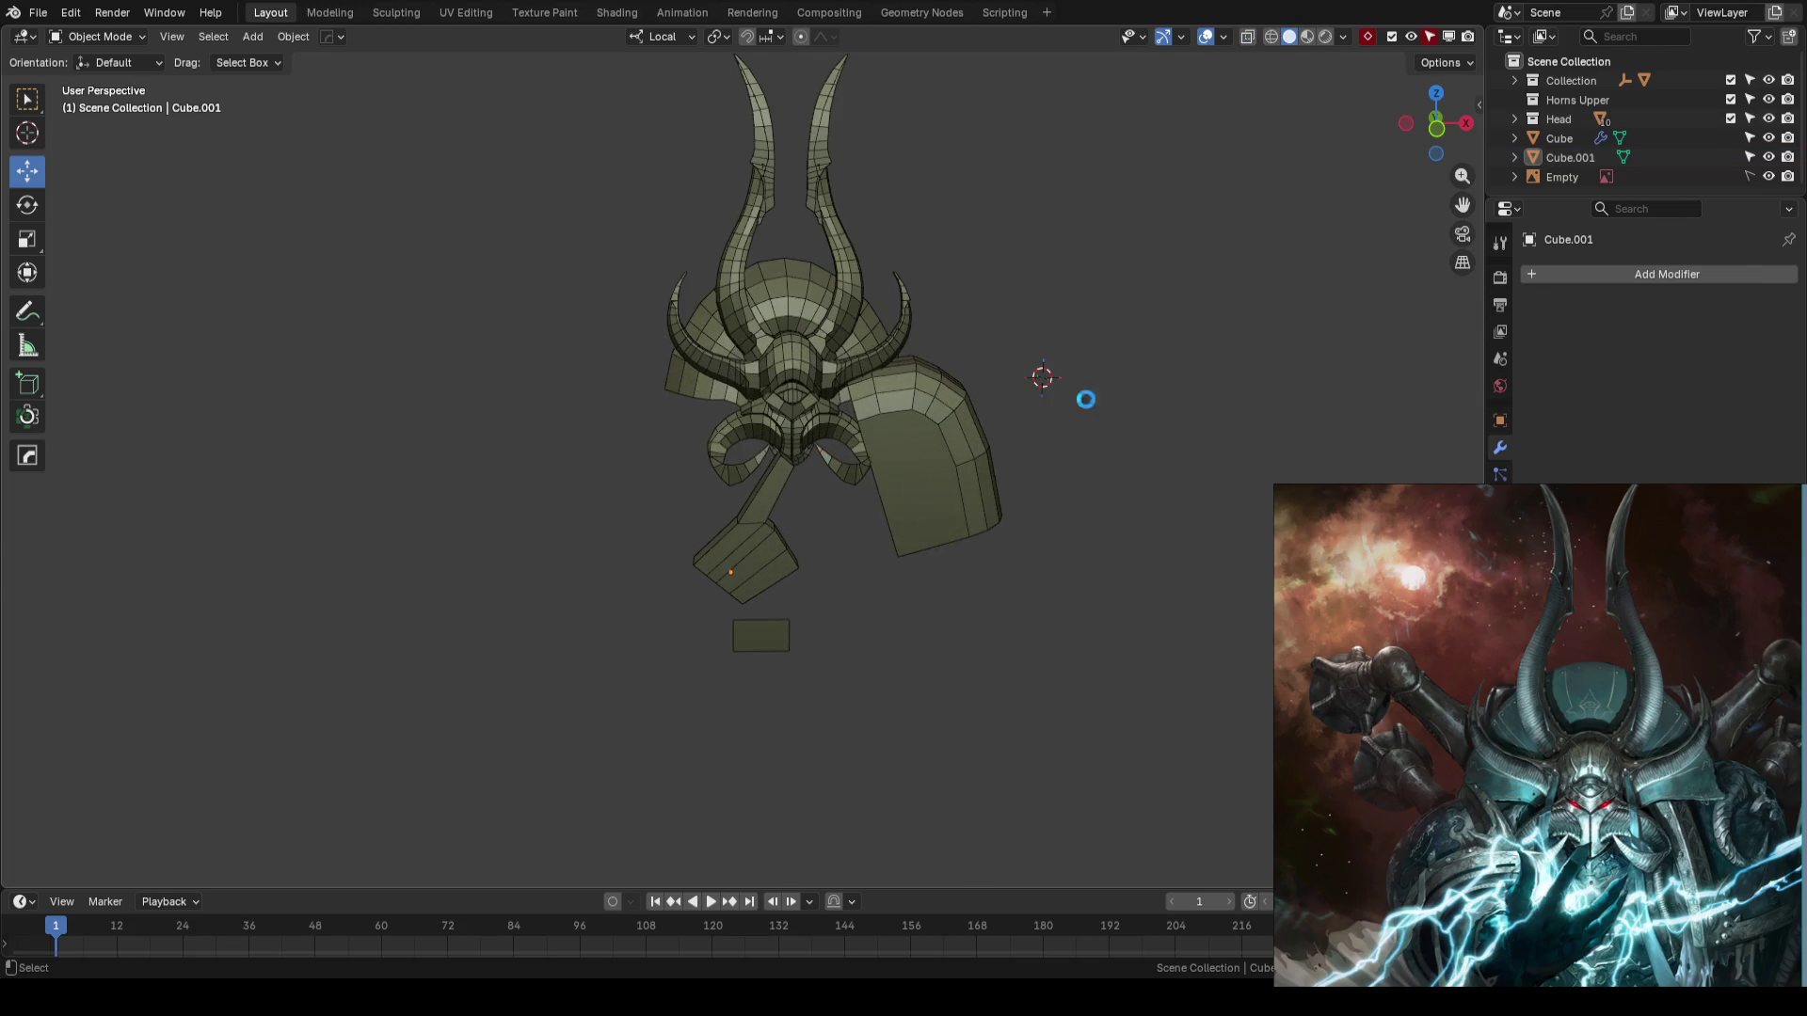
pyautogui.hotkey('ctrl', 's')
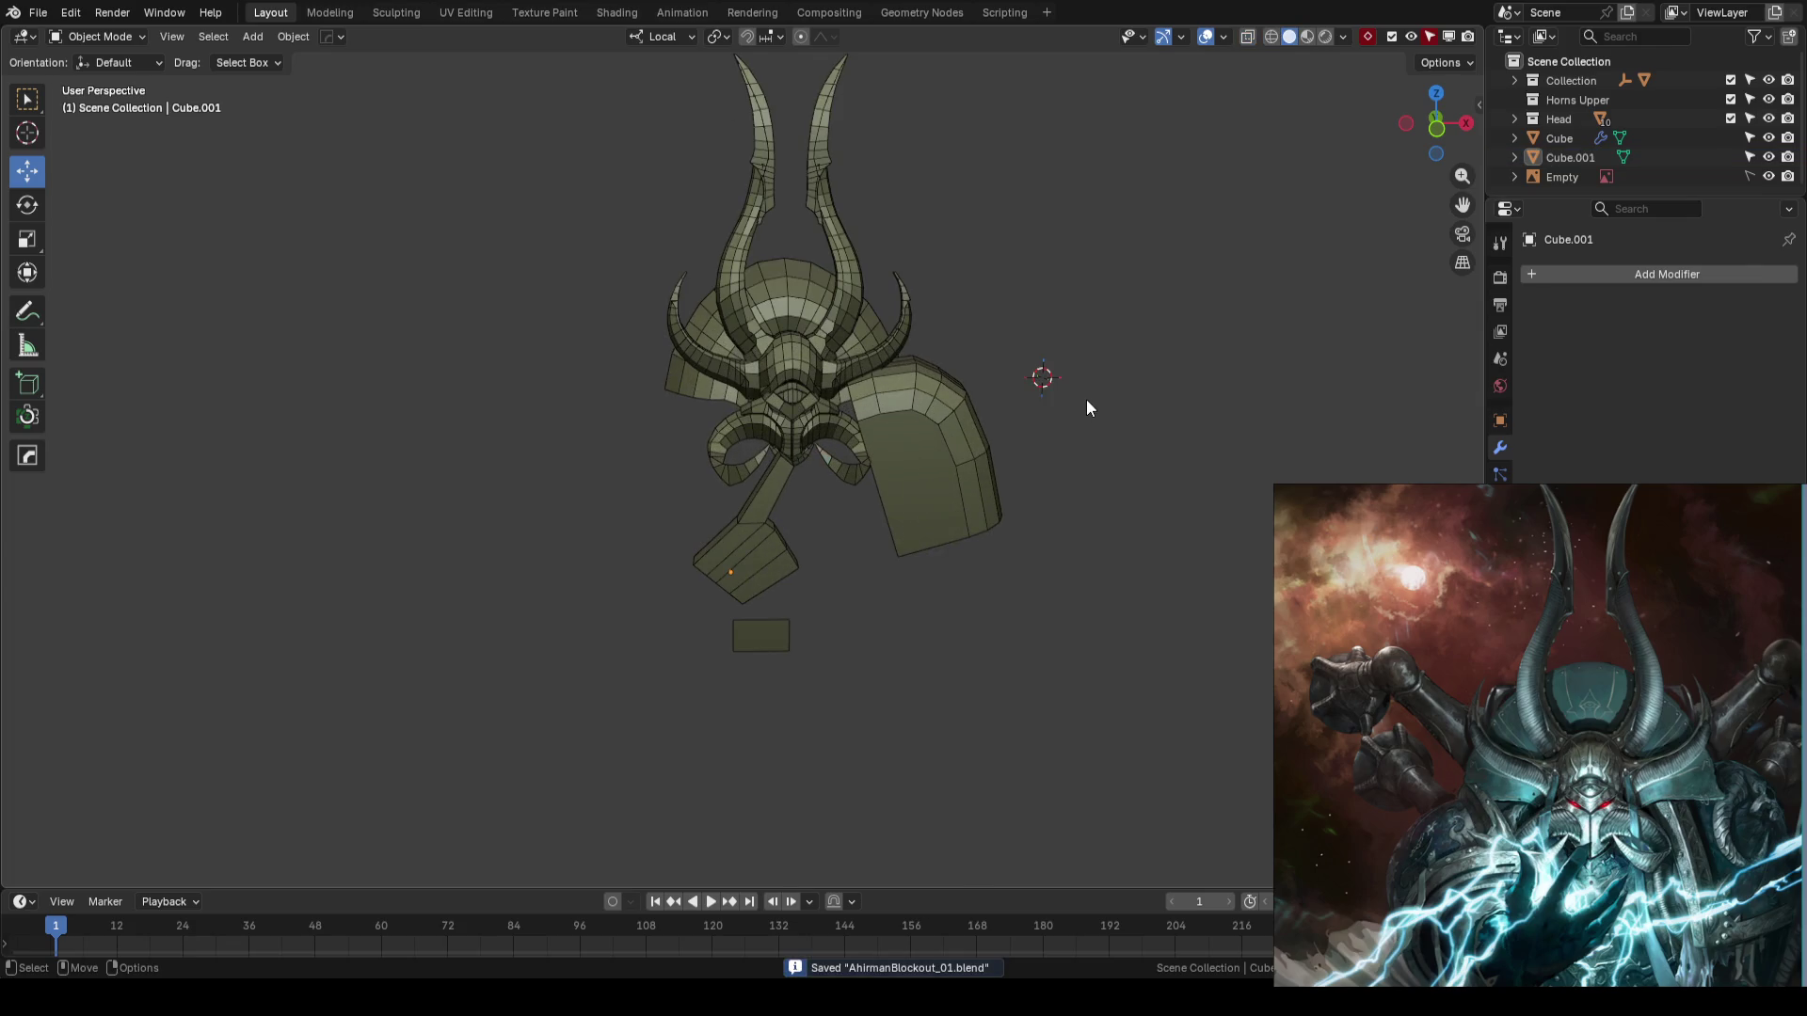
# - Inspect the head from the side, return to Front view, and save again
pyautogui.moveTo(1086, 399)
pyautogui.mouseDown(button='middle')
pyautogui.moveTo(826, 441)
pyautogui.moveTo(1048, 483)
pyautogui.moveTo(789, 573)
pyautogui.mouseUp(button='middle')
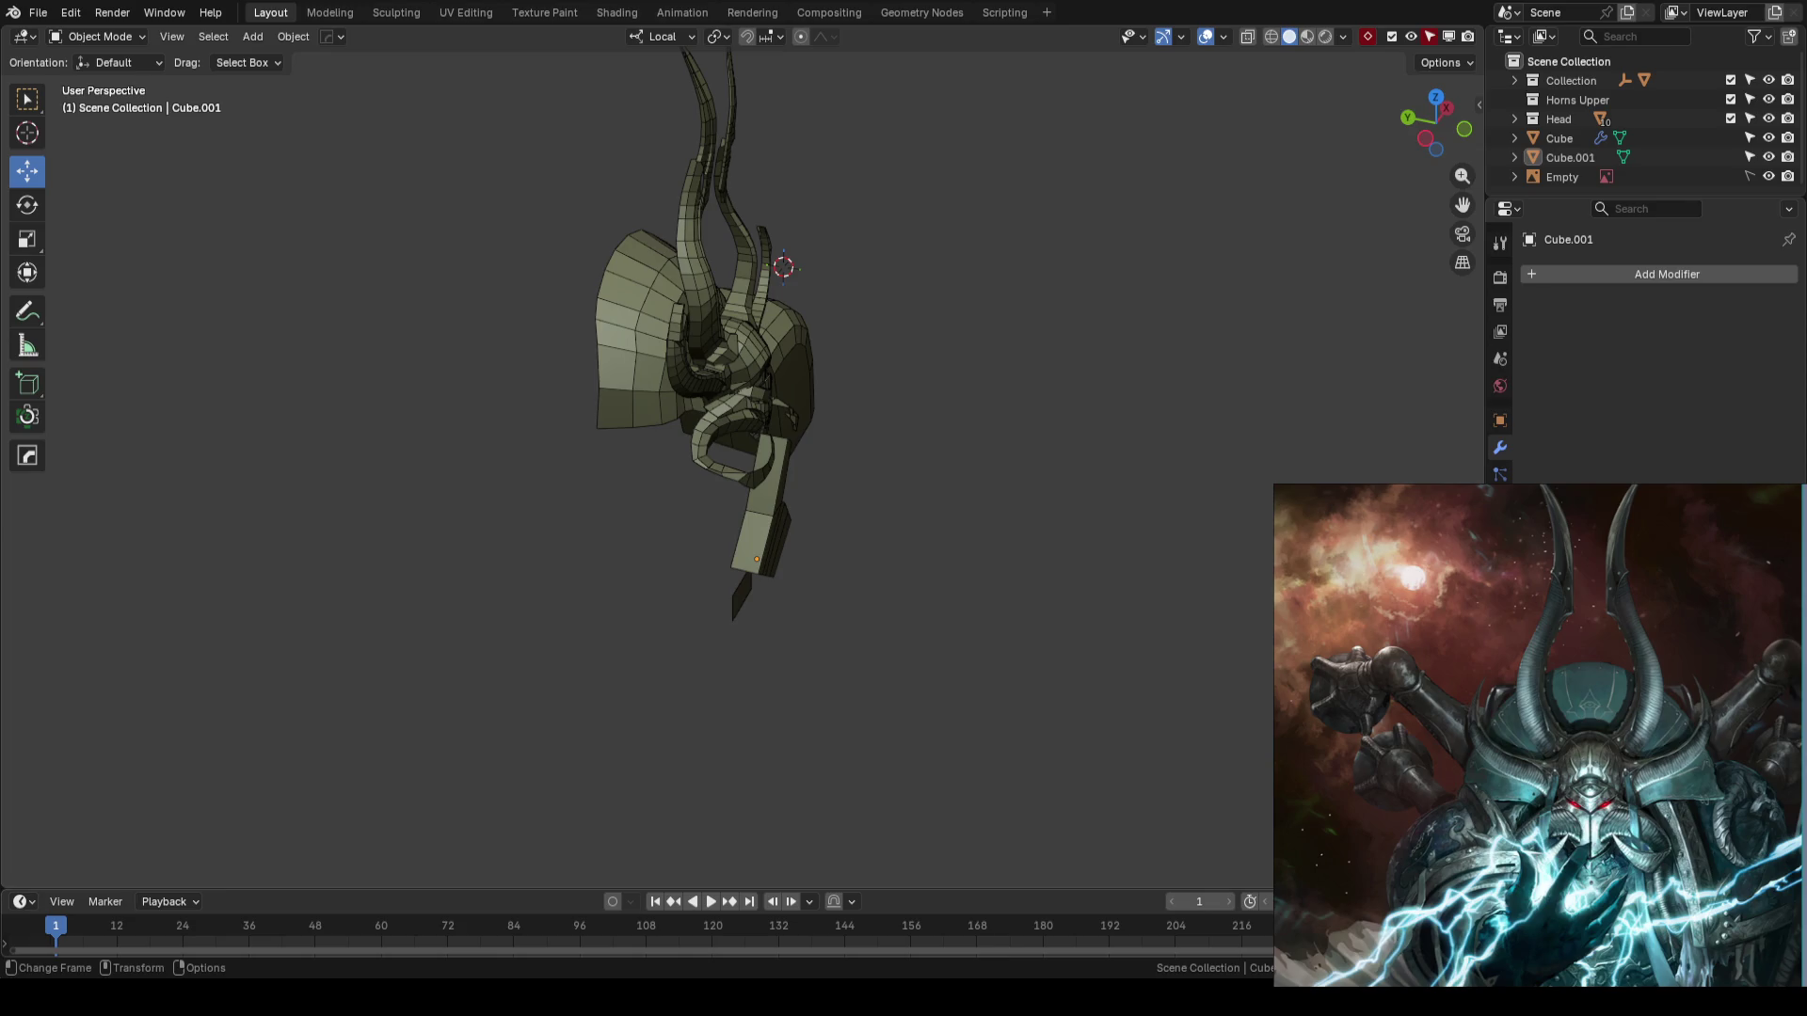
pyautogui.press('KP_1')
pyautogui.hotkey('ctrl', 's')
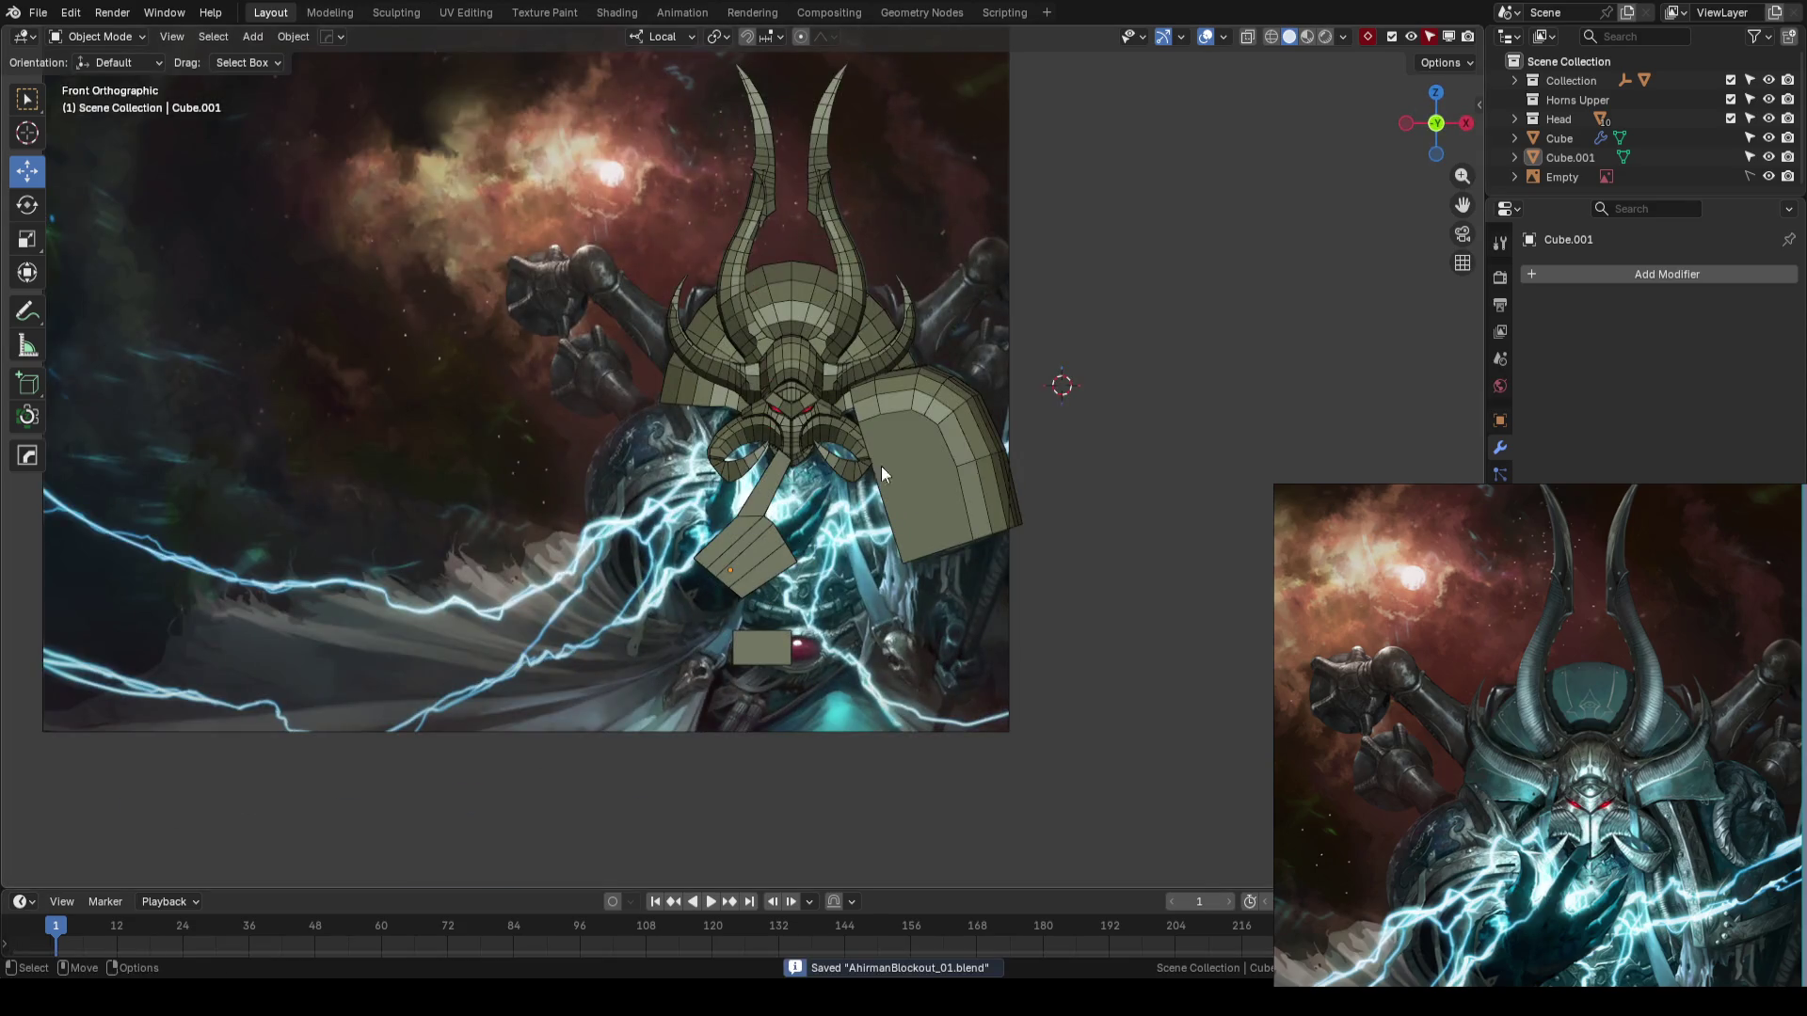
# - Orbit the model away from the front view to inspect it, then save the blockout
pyautogui.scroll(3, 833, 442)
pyautogui.keyDown('shift'); pyautogui.scroll(-2, 885, 431); pyautogui.keyUp('shift')
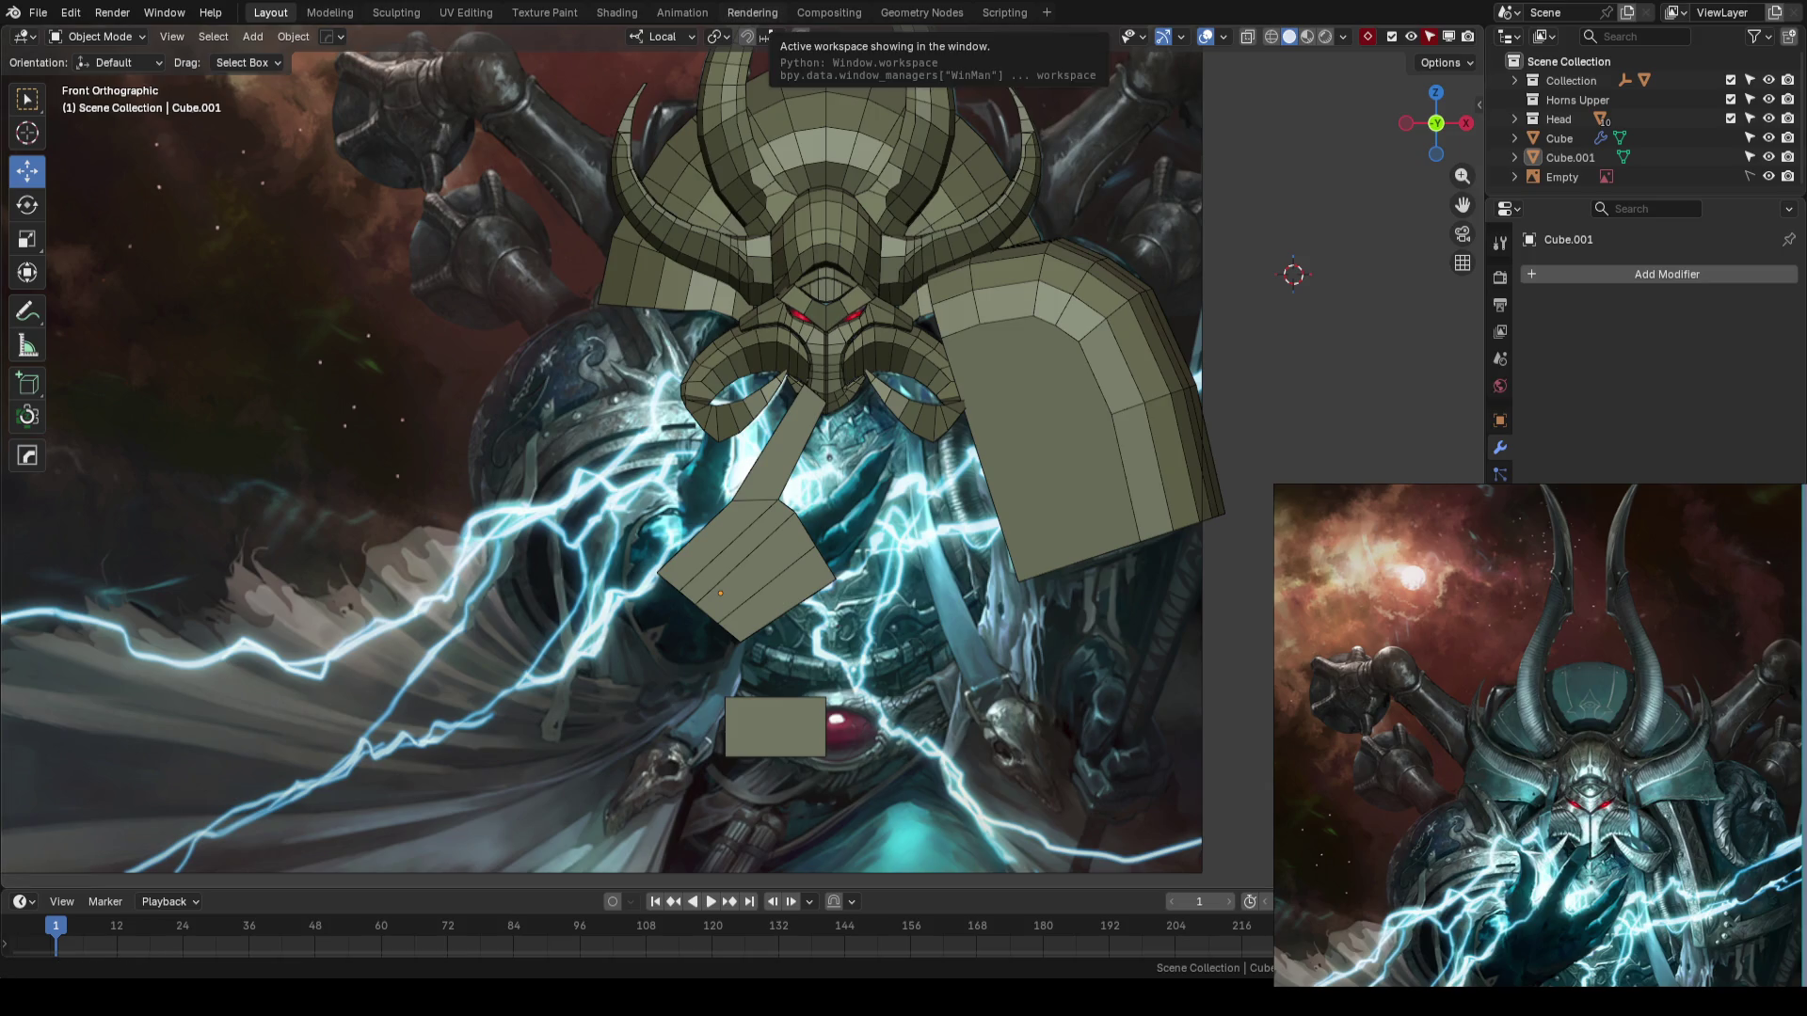
pyautogui.scroll(-2, 984, 466)
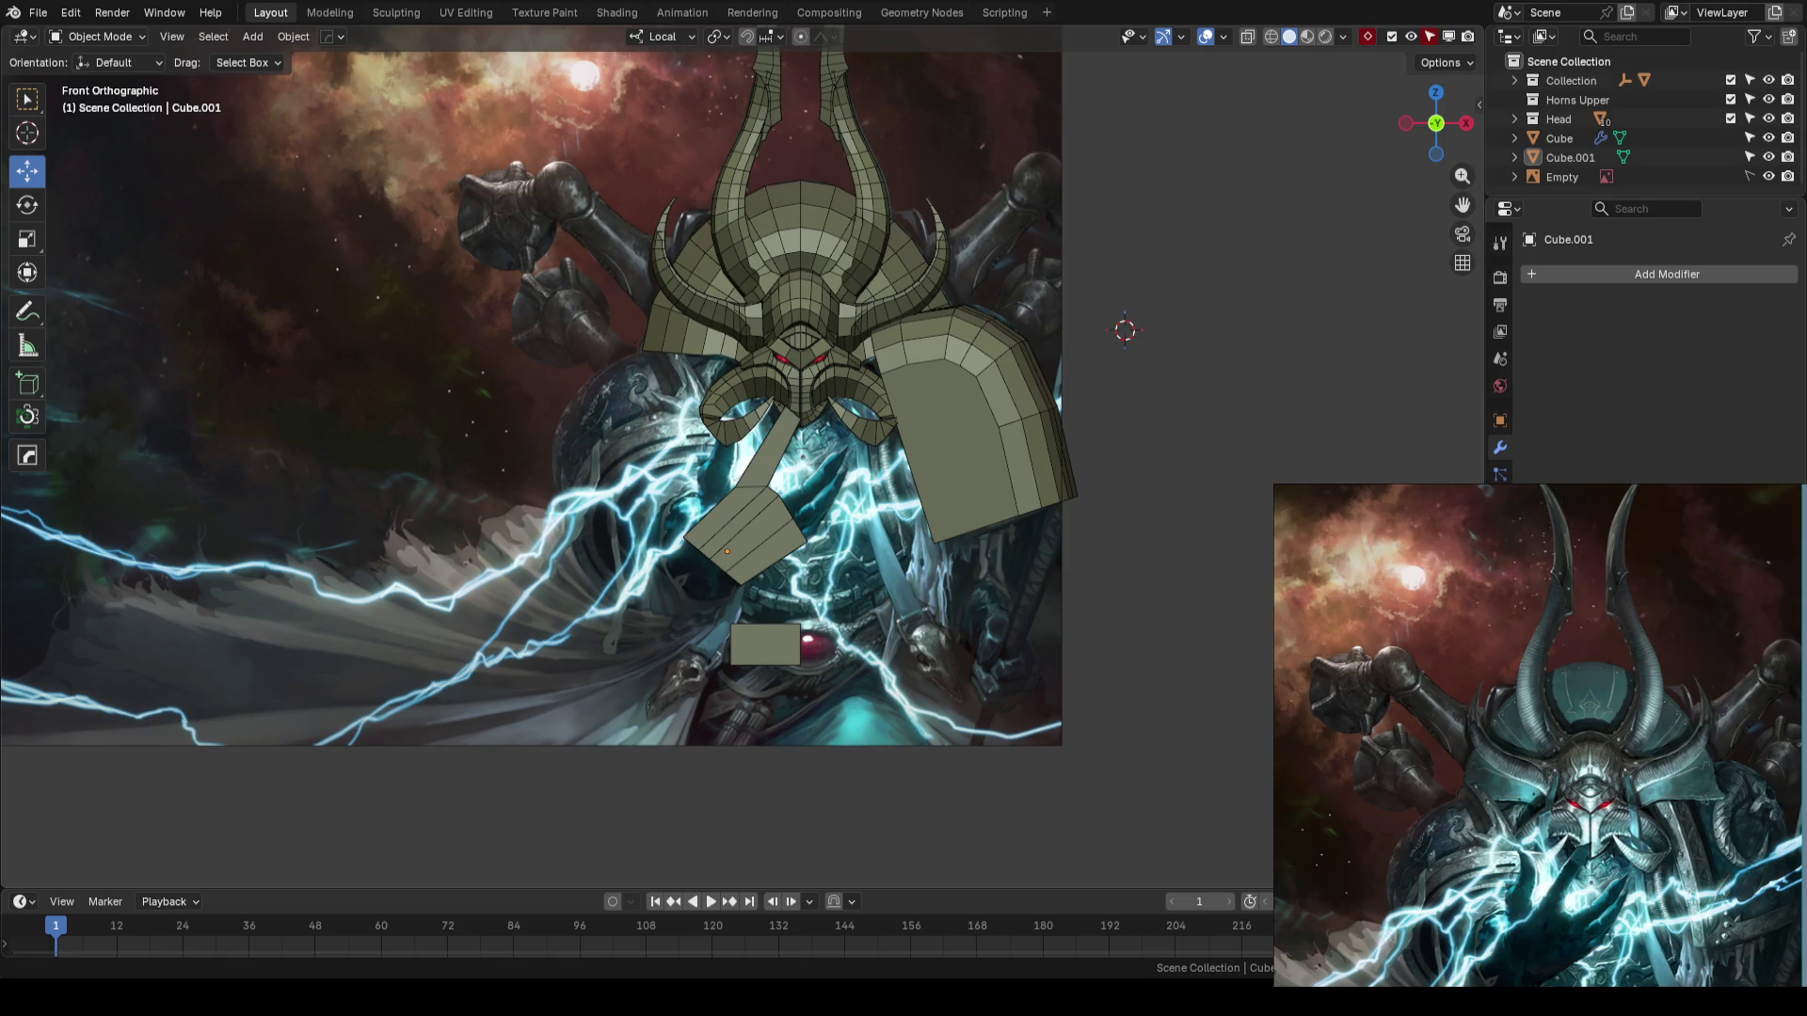
pyautogui.moveTo(987, 205)
pyautogui.mouseDown(button='middle')
pyautogui.moveTo(990, 323)
pyautogui.moveTo(895, 312)
pyautogui.moveTo(1030, 321)
pyautogui.moveTo(883, 349)
pyautogui.moveTo(1001, 328)
pyautogui.mouseUp(button='middle')
pyautogui.scroll(1, 906, 339)
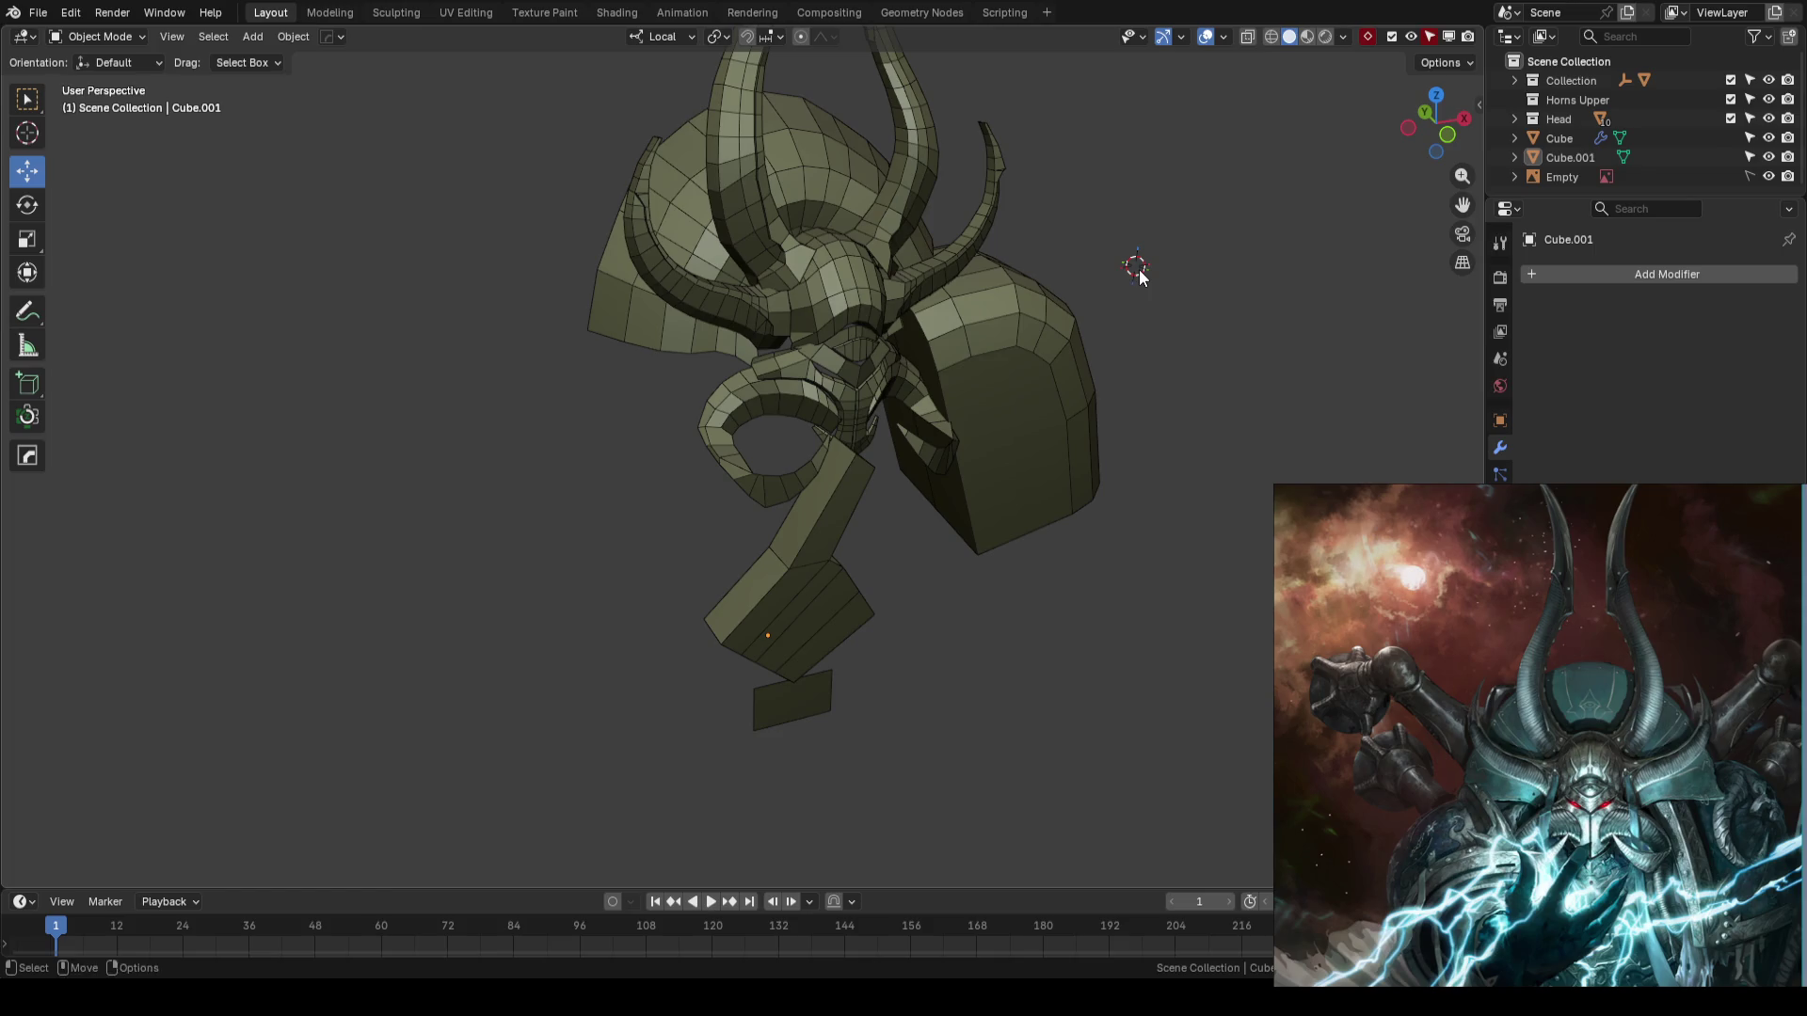
pyautogui.hotkey('ctrl', 's')
# - Snap to Front view over the reference, frame the raised hand, and enable see-through X-ray display
pyautogui.scroll(3, 1139, 269)
pyautogui.moveTo(1139, 269)
pyautogui.mouseDown(button='middle')
pyautogui.moveTo(1024, 346)
pyautogui.moveTo(941, 358)
pyautogui.moveTo(973, 364)
pyautogui.moveTo(997, 324)
pyautogui.moveTo(992, 377)
pyautogui.moveTo(1042, 411)
pyautogui.mouseUp(button='middle')
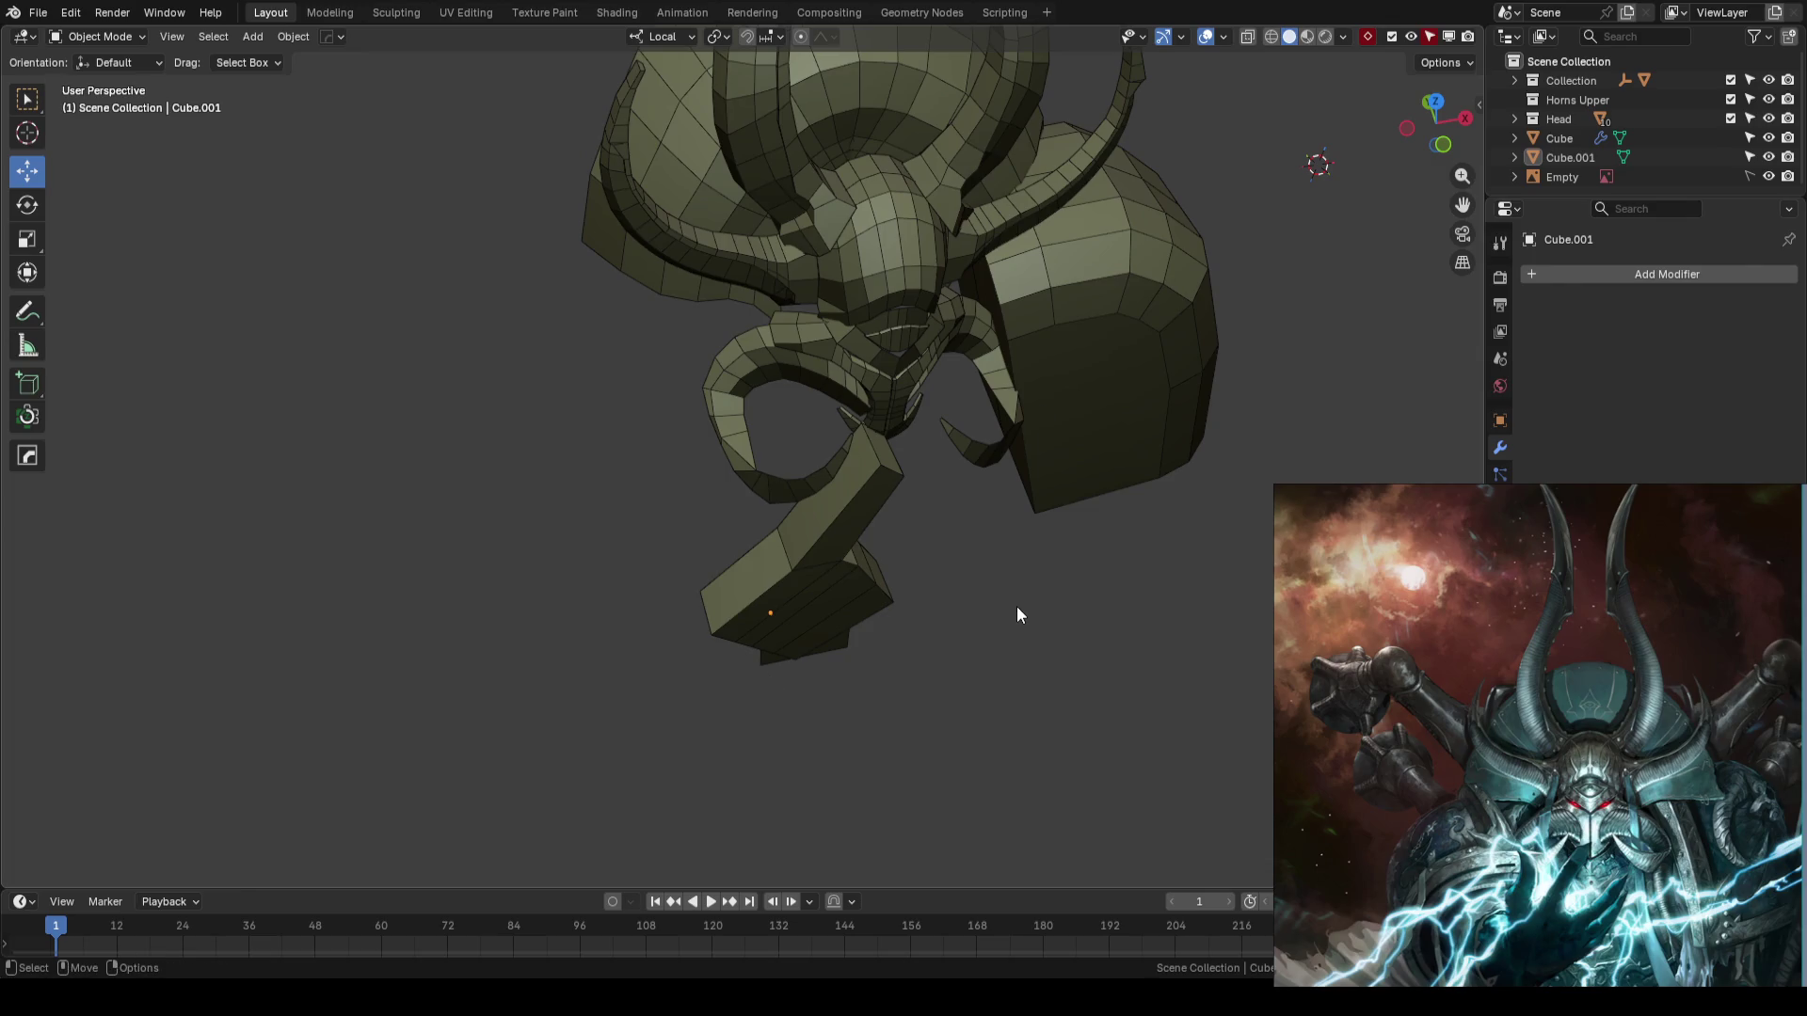
pyautogui.moveTo(1016, 612); pyautogui.dragTo(999, 431, button='middle')
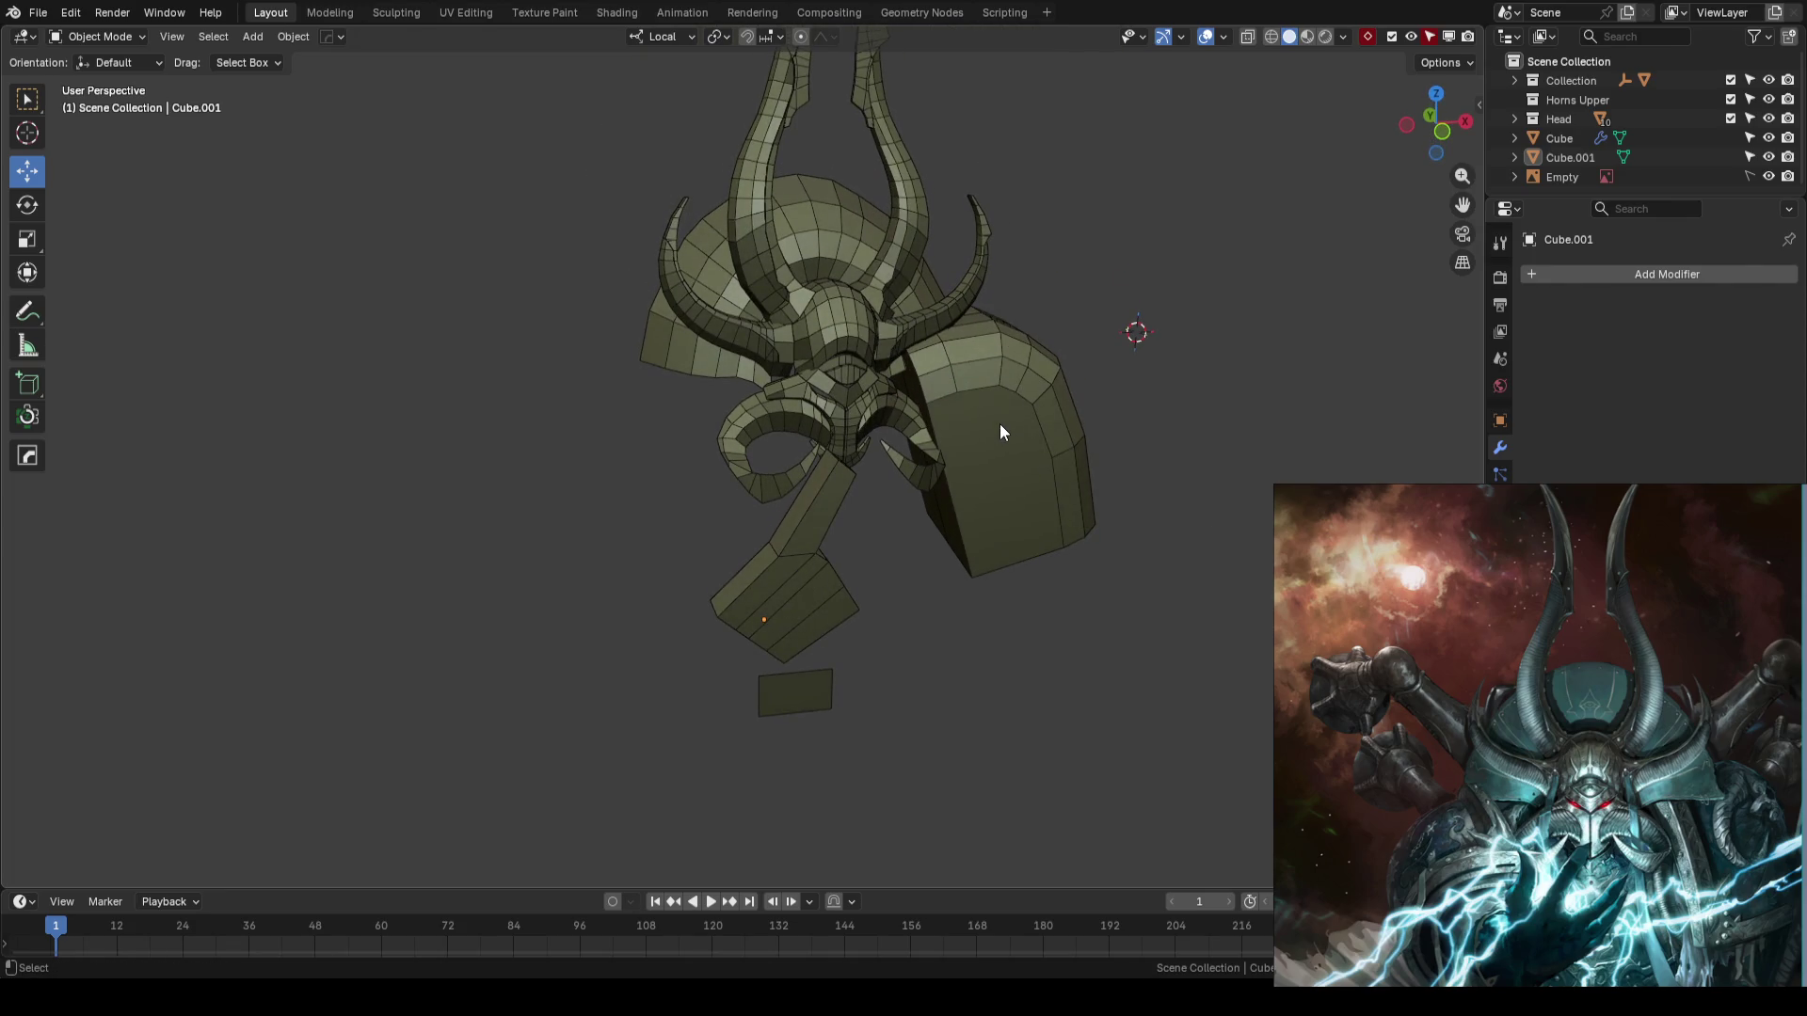
pyautogui.press('KP_1')
pyautogui.keyDown('shift'); pyautogui.moveTo(1131, 477); pyautogui.dragTo(1016, 471, button='middle'); pyautogui.keyUp('shift')
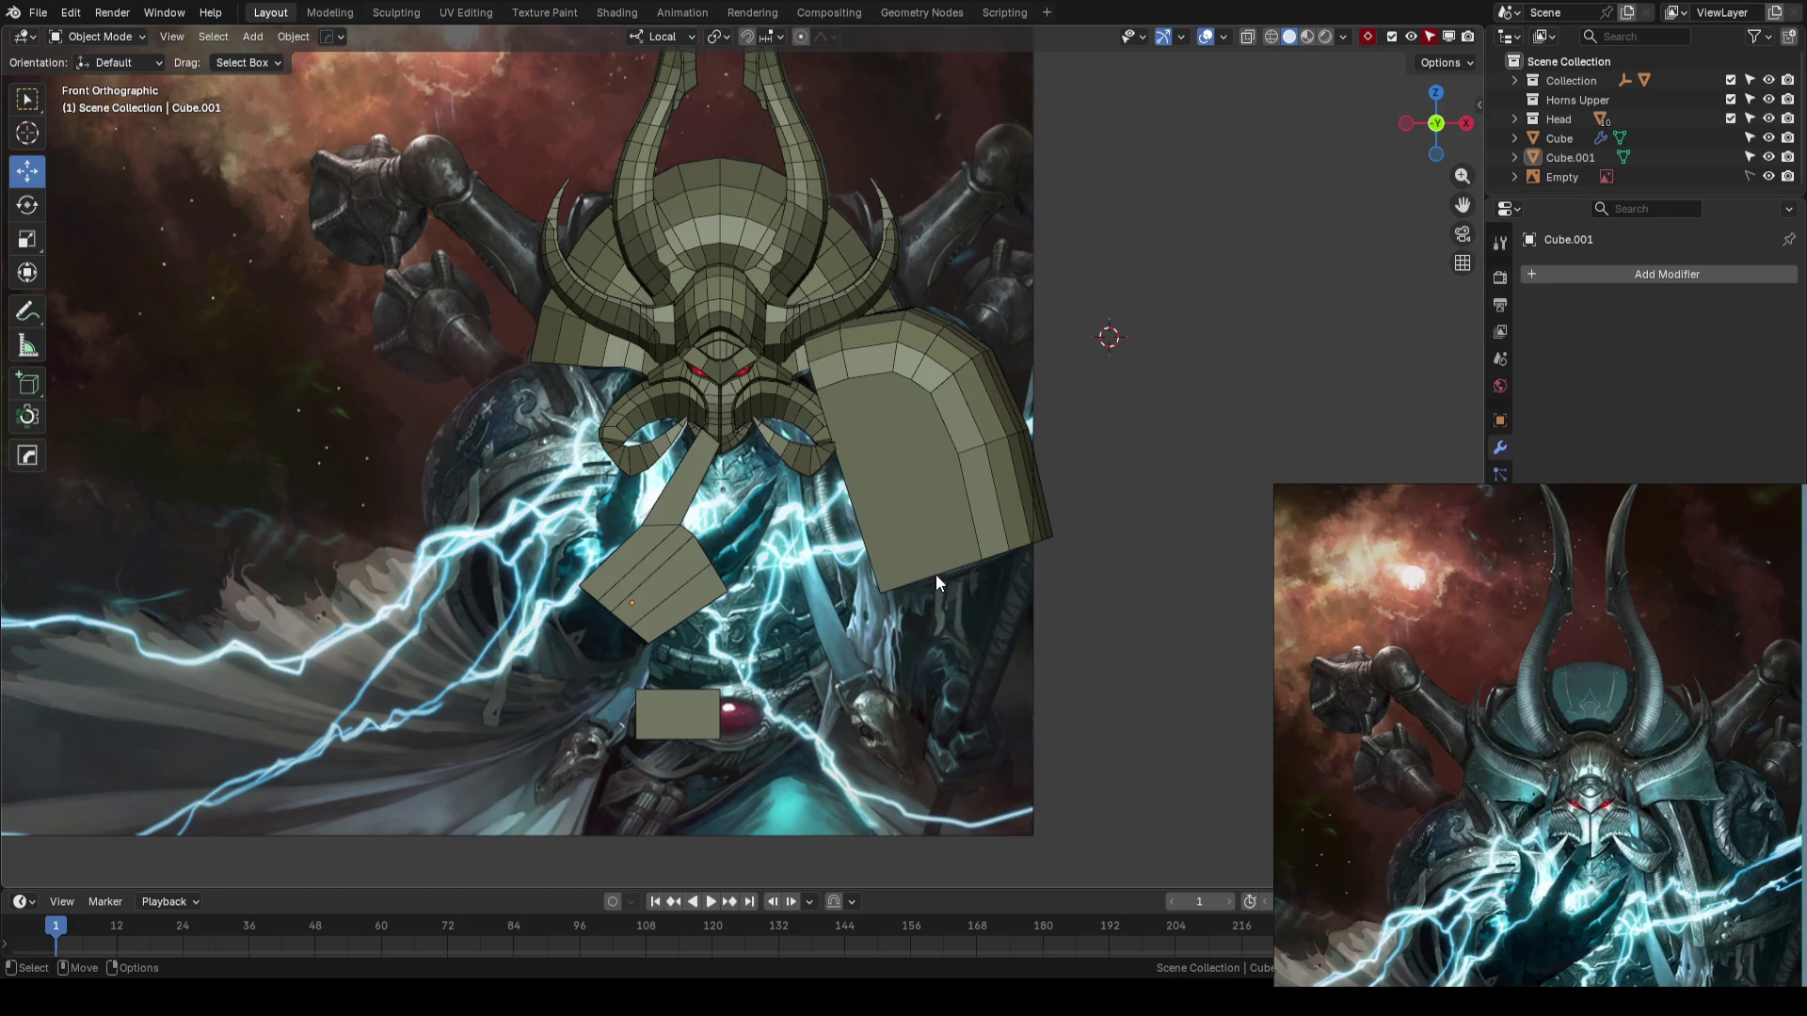
pyautogui.scroll(5, 627, 624)
pyautogui.moveTo(627, 625)
pyautogui.keyDown('shift'); pyautogui.mouseDown(button='middle')
pyautogui.moveTo(896, 525)
pyautogui.moveTo(985, 516)
pyautogui.mouseUp(button='middle'); pyautogui.keyUp('shift')
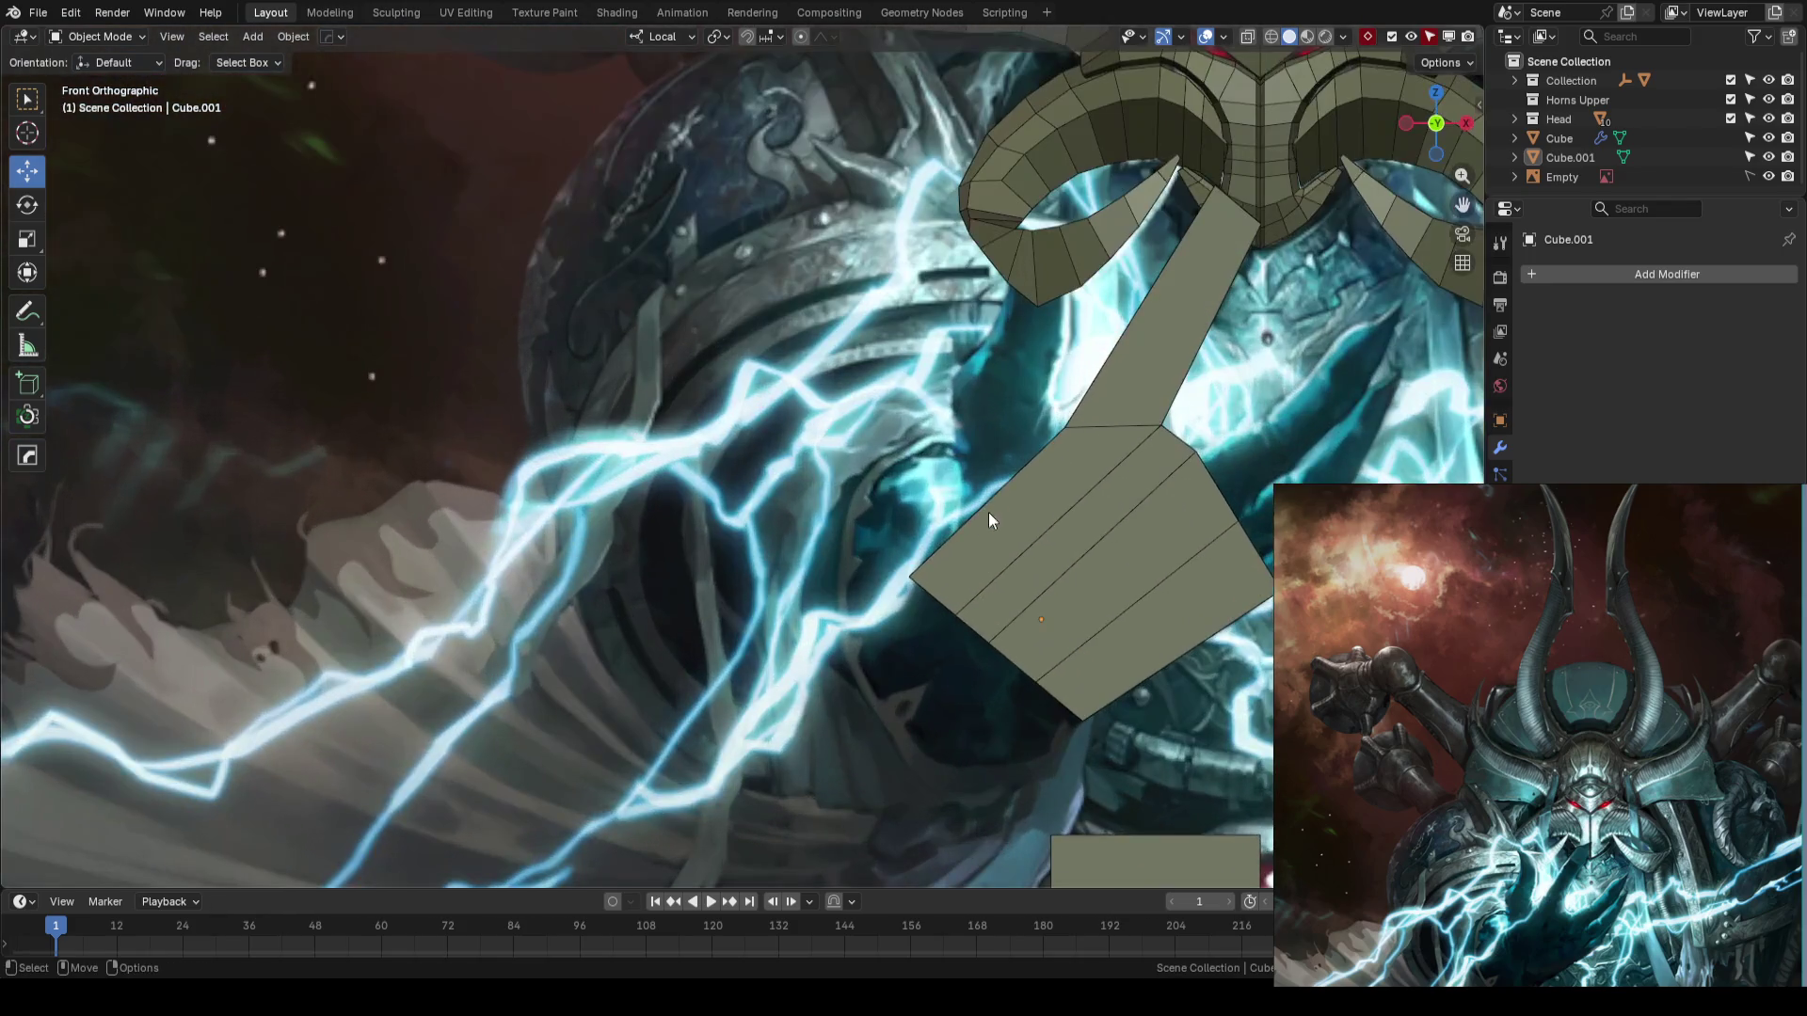
pyautogui.hotkey('shift', 'z')
pyautogui.moveTo(1172, 418)
pyautogui.keyDown('shift'); pyautogui.mouseDown(button='middle')
pyautogui.moveTo(838, 442)
pyautogui.moveTo(823, 468)
pyautogui.moveTo(838, 437)
pyautogui.mouseUp(button='middle'); pyautogui.keyUp('shift')
pyautogui.scroll(-3, 838, 437)
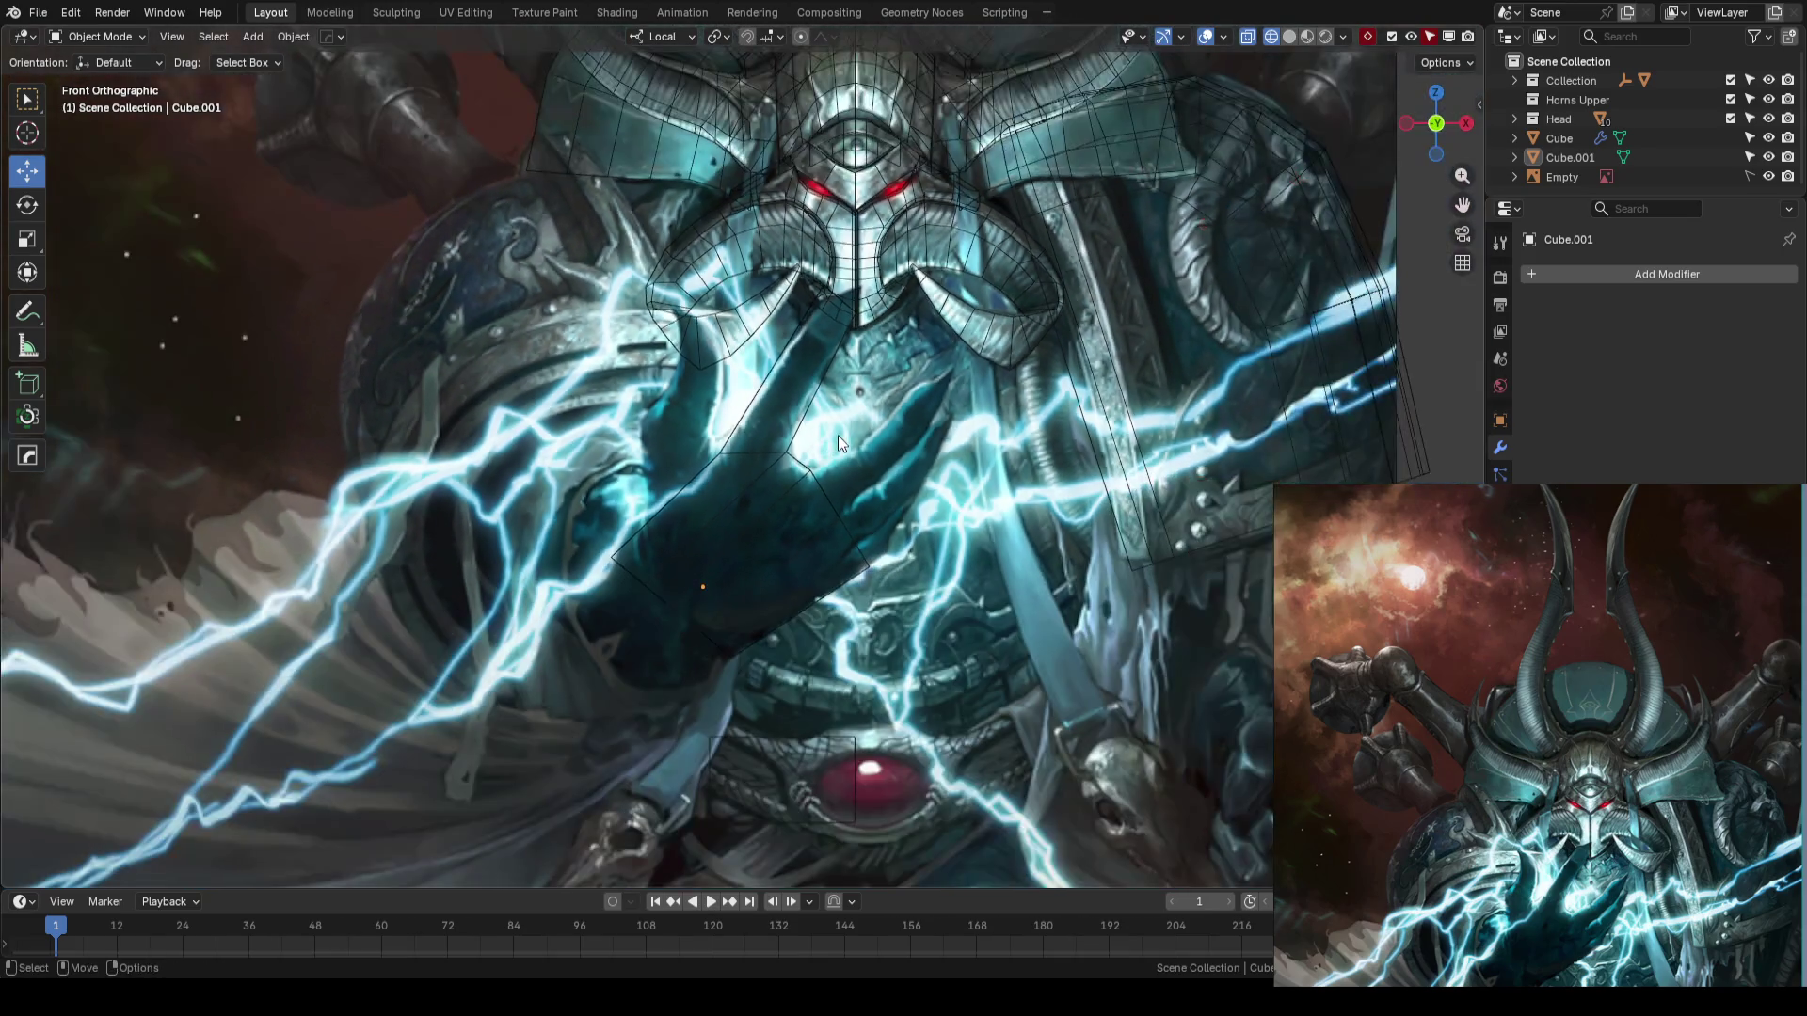
# - Select the hand block, and in Edit Mode cut and slide a new edge loop across it
pyautogui.scroll(2, 838, 442)
pyautogui.click(711, 433)
pyautogui.keyDown('shift'); pyautogui.moveTo(719, 439); pyautogui.dragTo(832, 433, button='middle'); pyautogui.keyUp('shift')
pyautogui.press('Tab')
pyautogui.scroll(2, 832, 433)
pyautogui.hotkey('ctrl', 'r')
pyautogui.click(724, 546)
pyautogui.rightClick(725, 546)
pyautogui.press('g')
pyautogui.press('g')
pyautogui.click(743, 518)
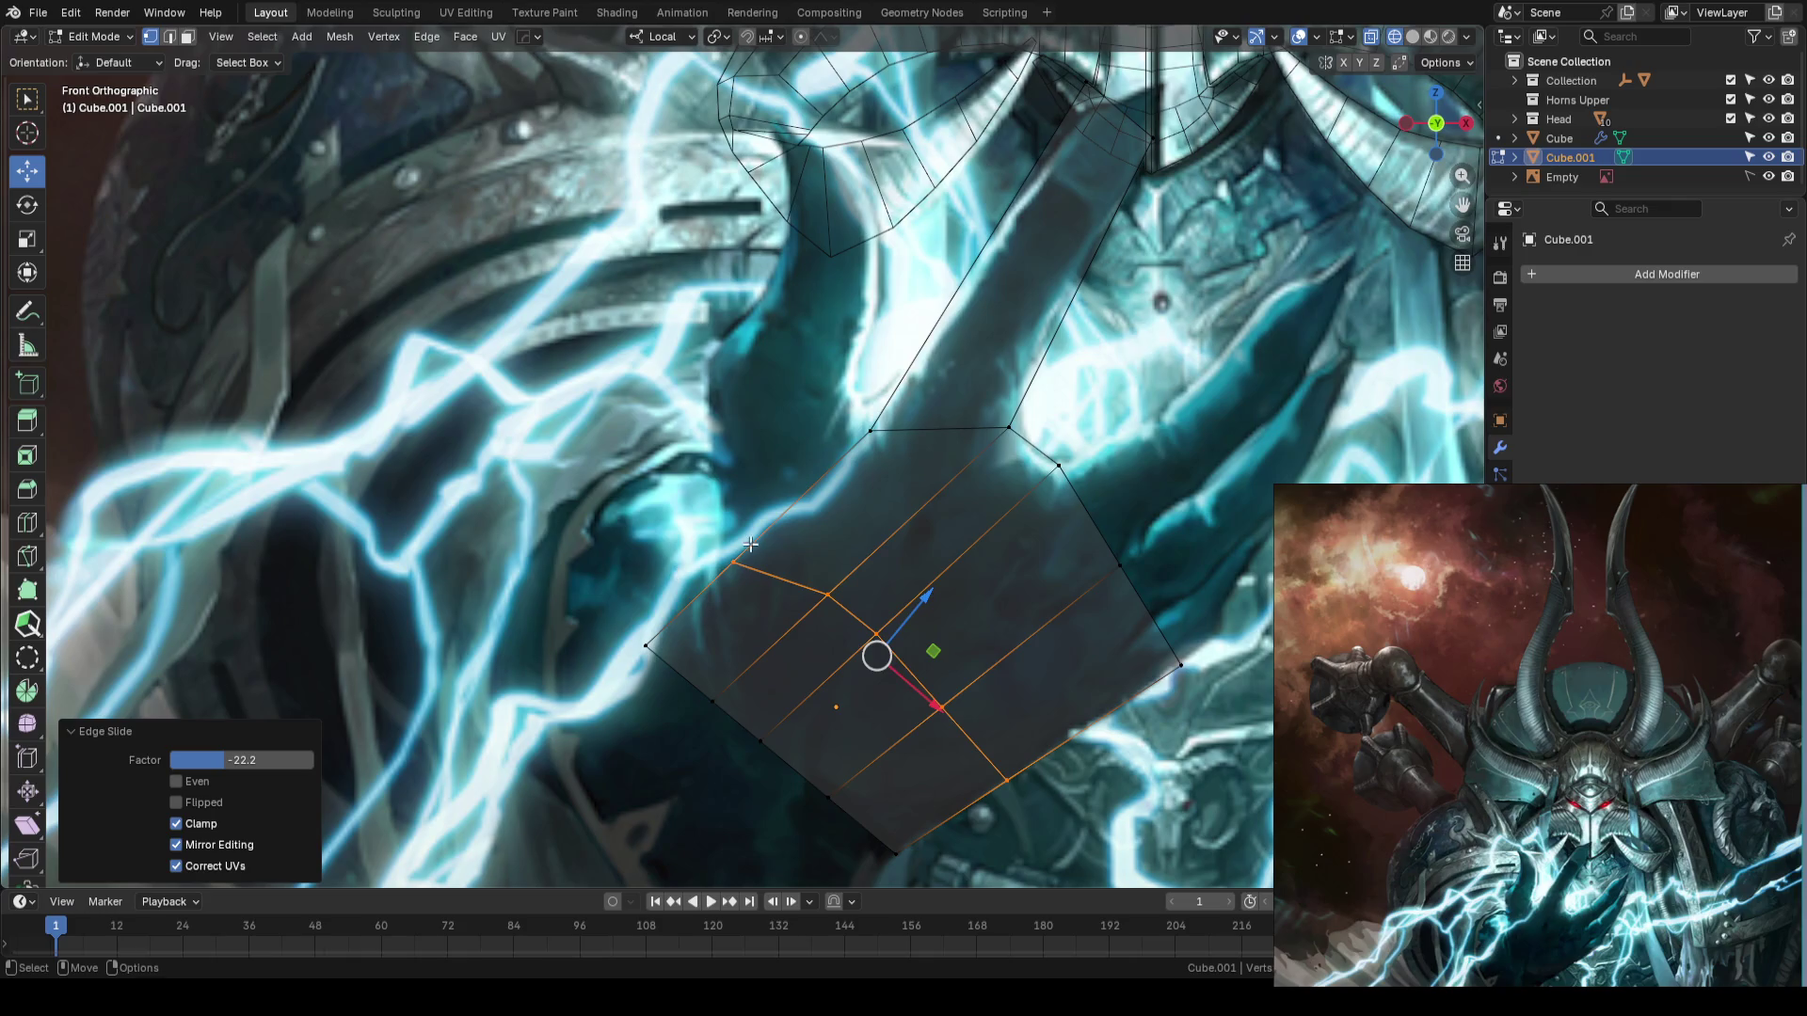
# - Select hand outline vertices and pull them to match the reference hand's outline
pyautogui.press('1')
pyautogui.click(1022, 522)
pyautogui.click(870, 430)
pyautogui.click(811, 401)
pyautogui.press('2')
pyautogui.click(798, 403)
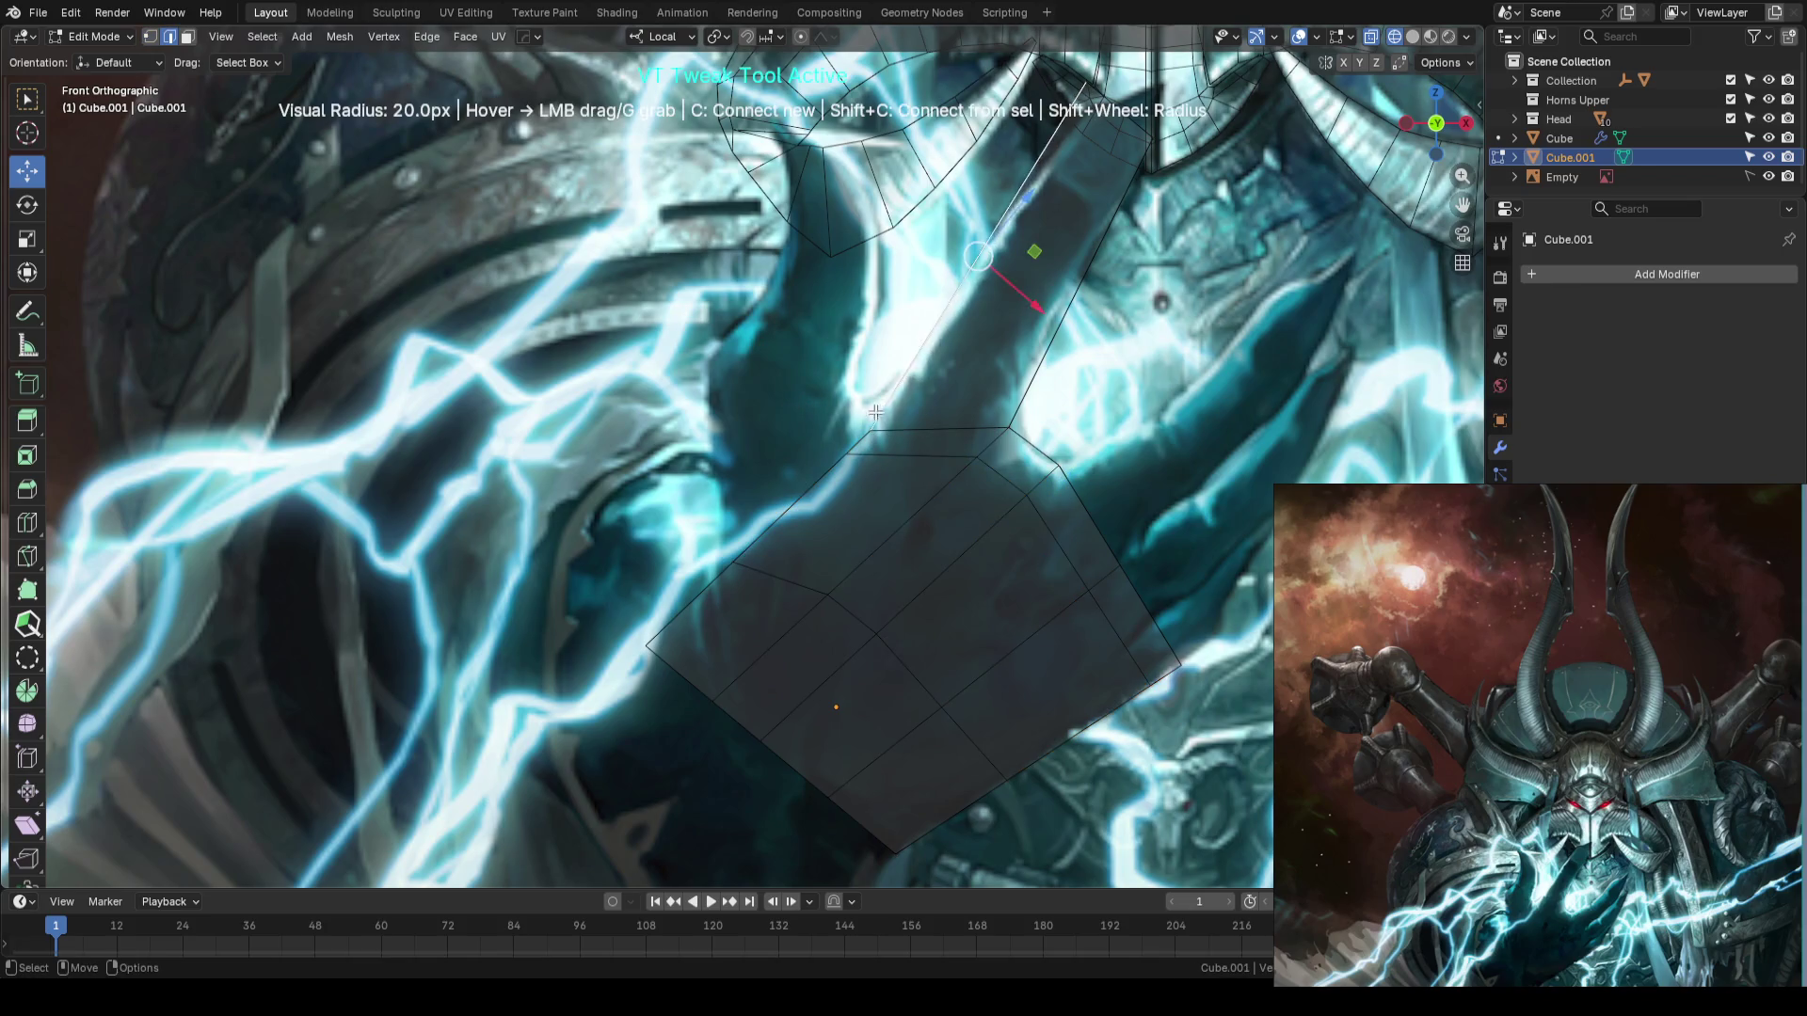
pyautogui.press('1')
pyautogui.moveTo(866, 426); pyautogui.dragTo(829, 421)
pyautogui.scroll(-3, 830, 421)
pyautogui.moveTo(829, 421)
pyautogui.mouseDown(button='middle')
pyautogui.moveTo(807, 452)
pyautogui.moveTo(867, 456)
pyautogui.moveTo(771, 459)
pyautogui.mouseUp(button='middle')
# - In Front view, extrude the hand's top face into a raised finger and reposition it
pyautogui.press('3')
pyautogui.press('KP_1')
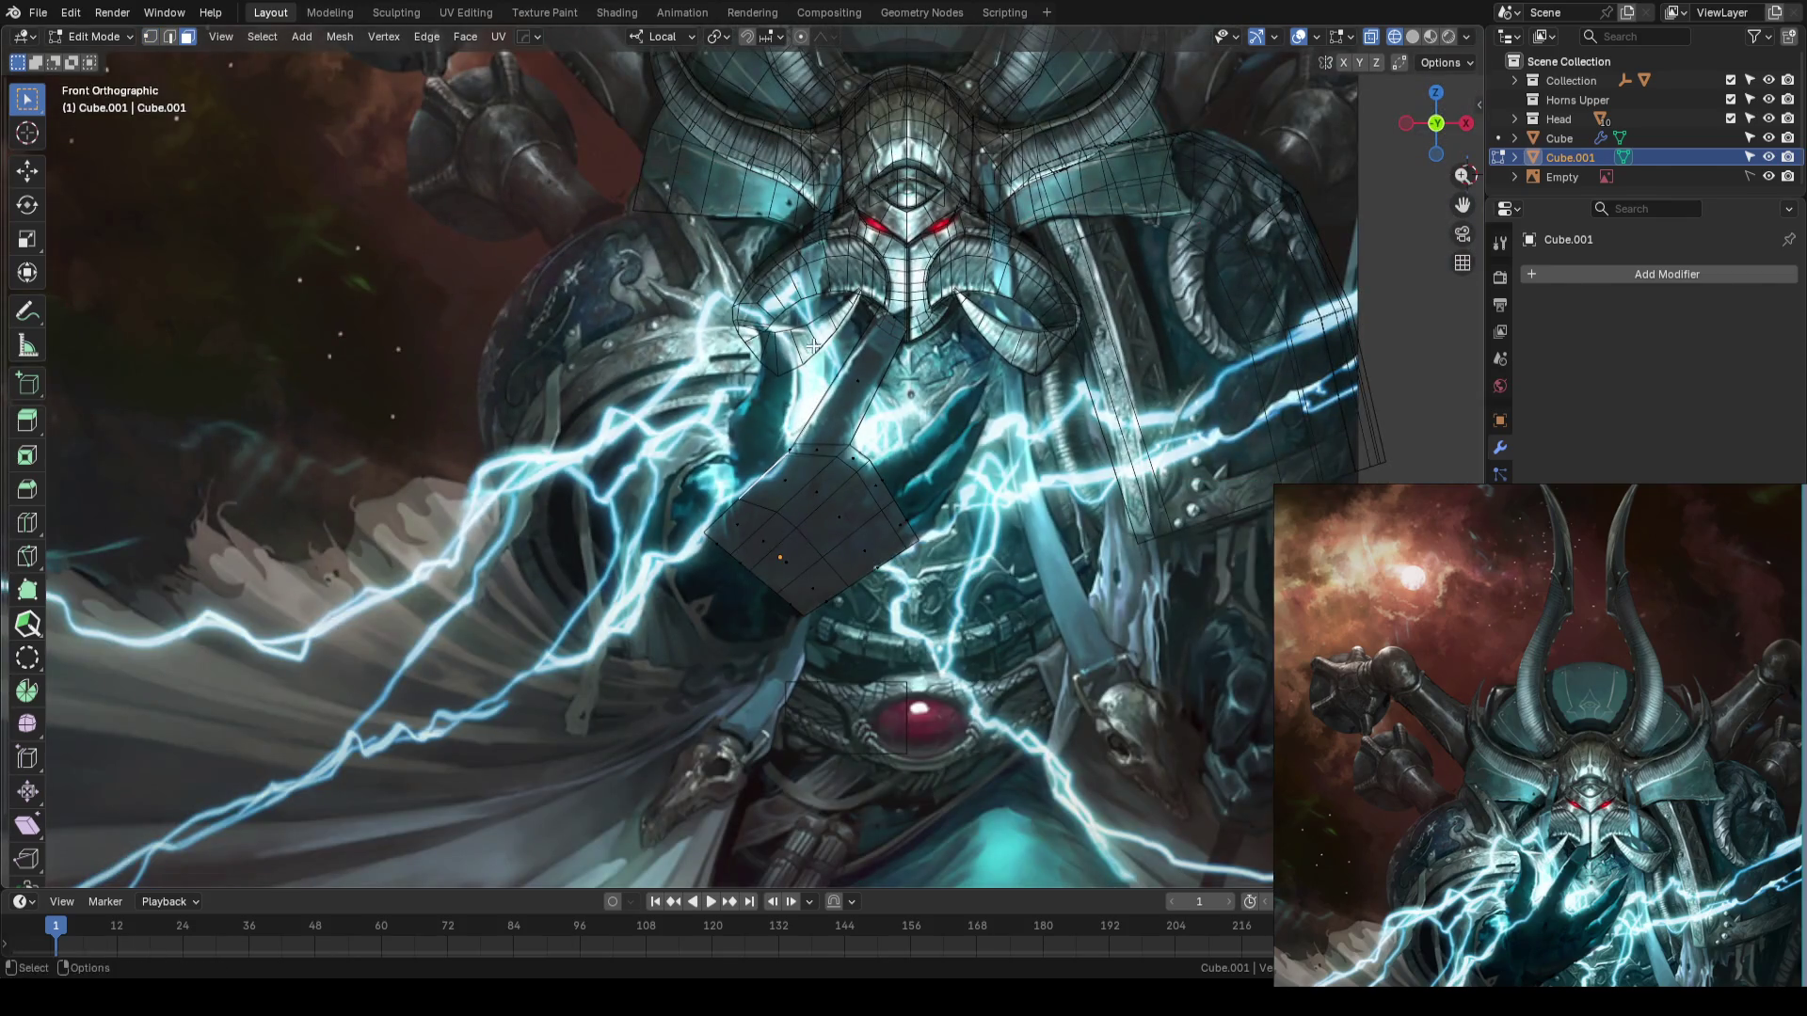
pyautogui.press('e')
pyautogui.click(805, 298)
pyautogui.scroll(4, 828, 291)
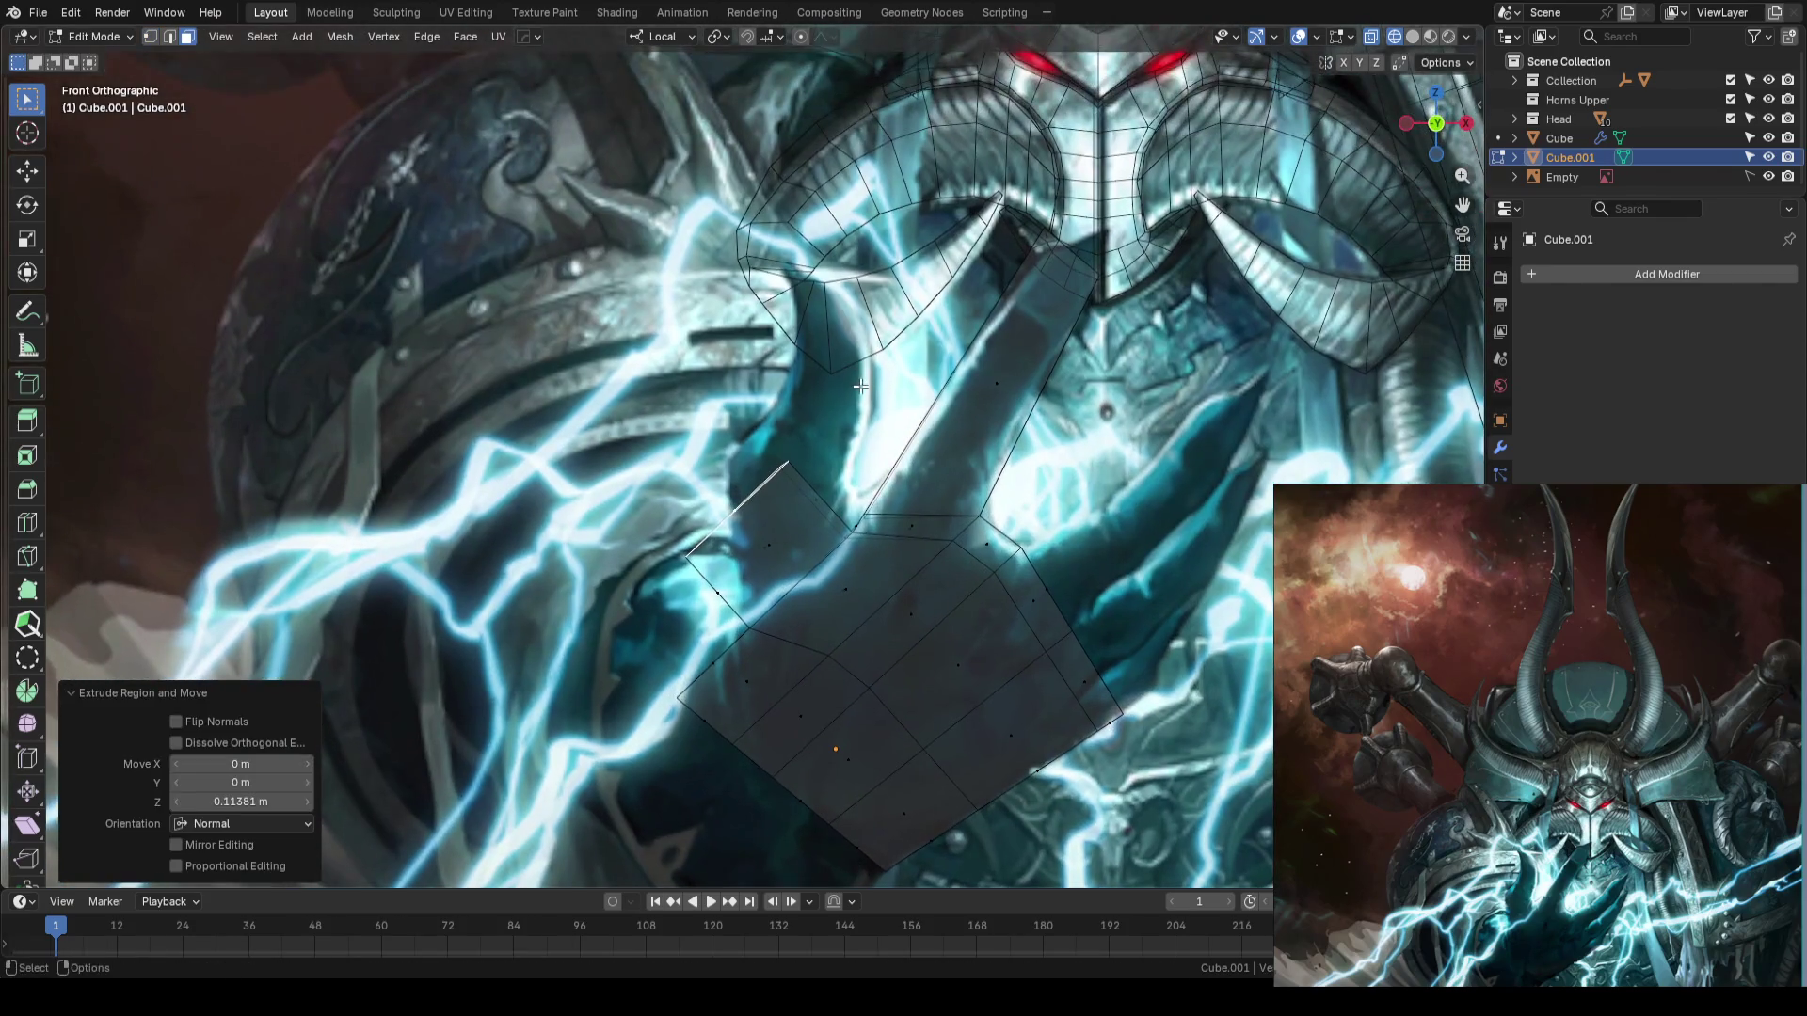
pyautogui.press('g')
pyautogui.click(919, 294)
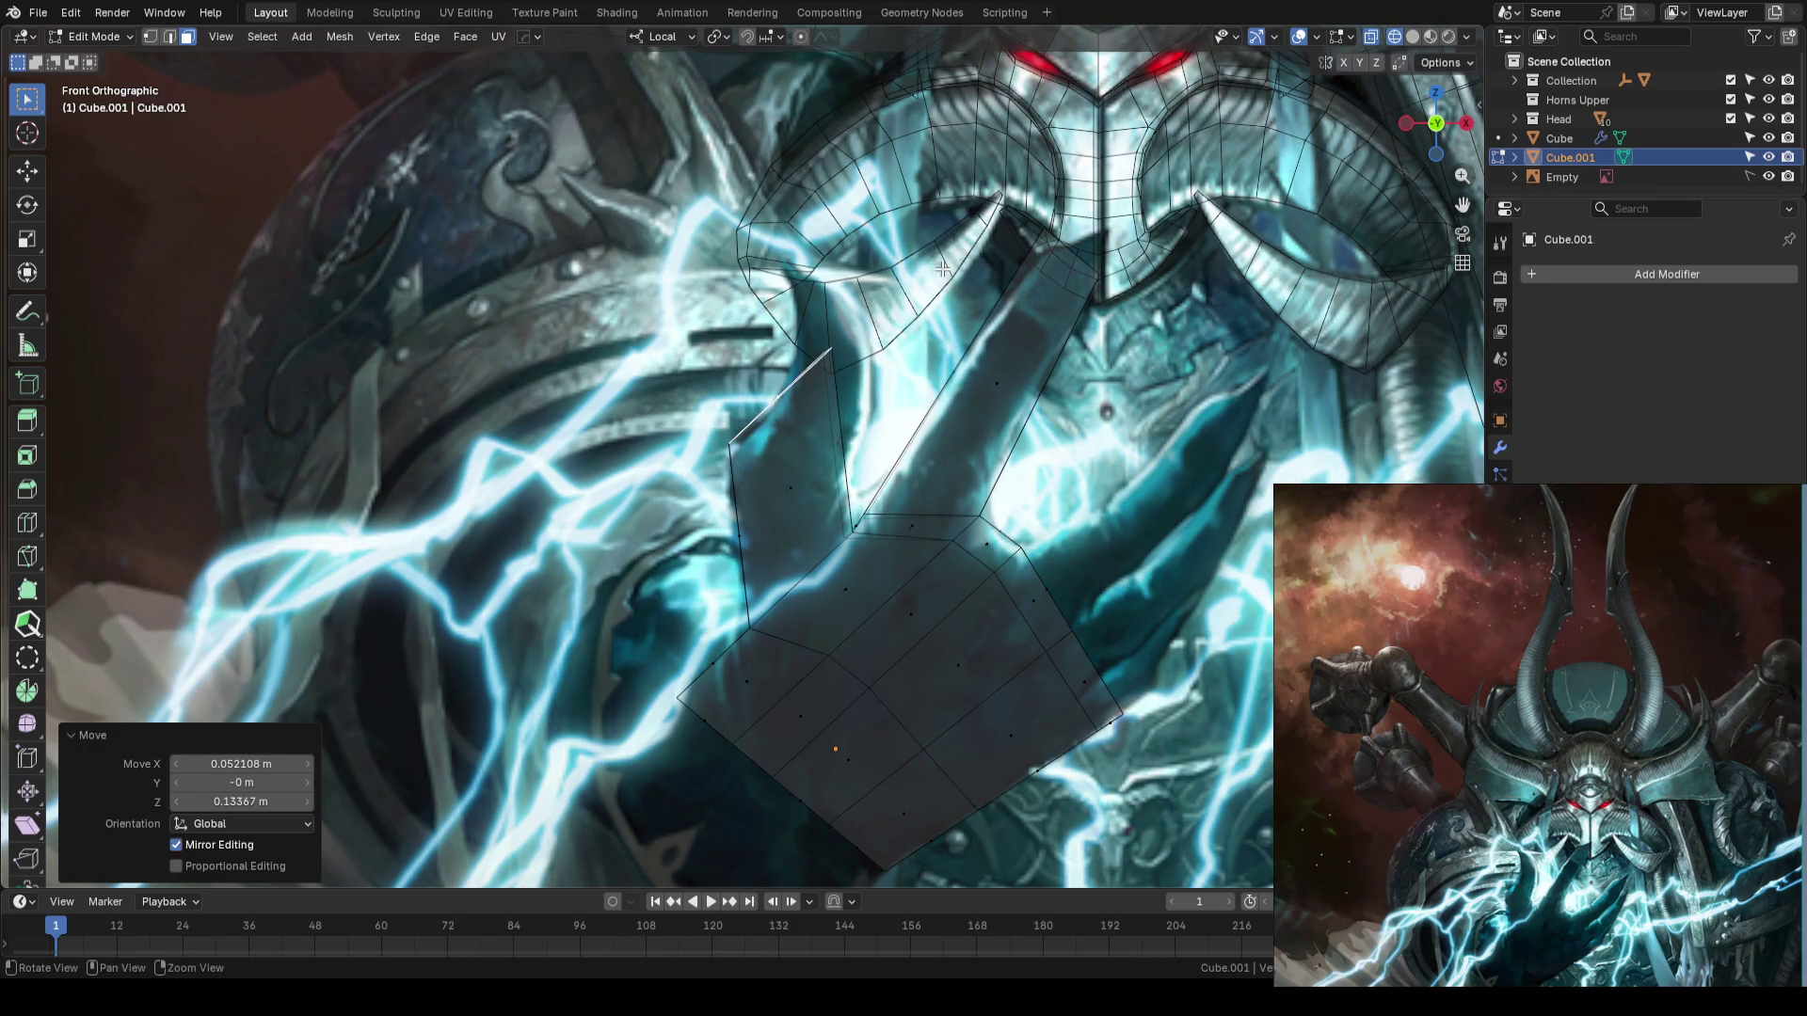
pyautogui.keyDown('shift'); pyautogui.moveTo(919, 294); pyautogui.dragTo(885, 393, button='middle'); pyautogui.keyUp('shift')
pyautogui.scroll(1, 682, 550)
# - Move the finger-base and outline vertices onto the painted hand, then return to Object Mode and save
pyautogui.click(687, 563)
pyautogui.press('g')
pyautogui.click(700, 573)
pyautogui.click(788, 505)
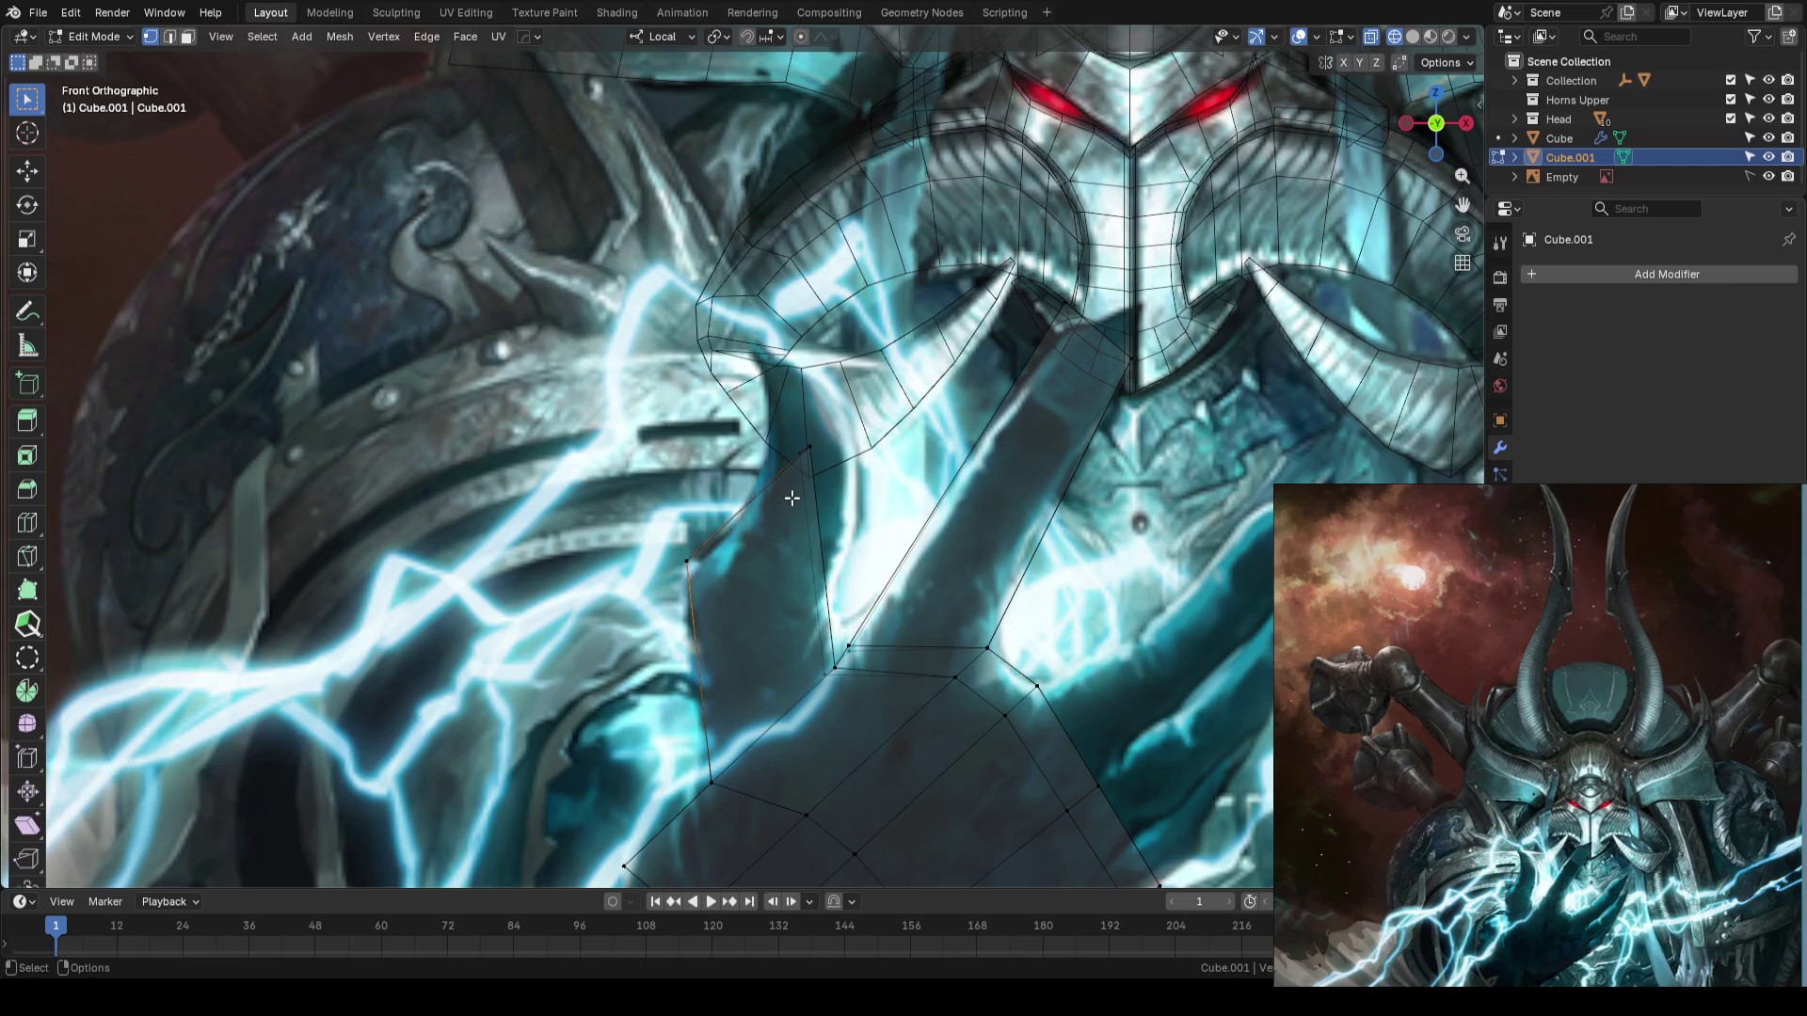
pyautogui.moveTo(596, 507); pyautogui.dragTo(711, 588)
pyautogui.press('g')
pyautogui.click(726, 625)
pyautogui.click(810, 447)
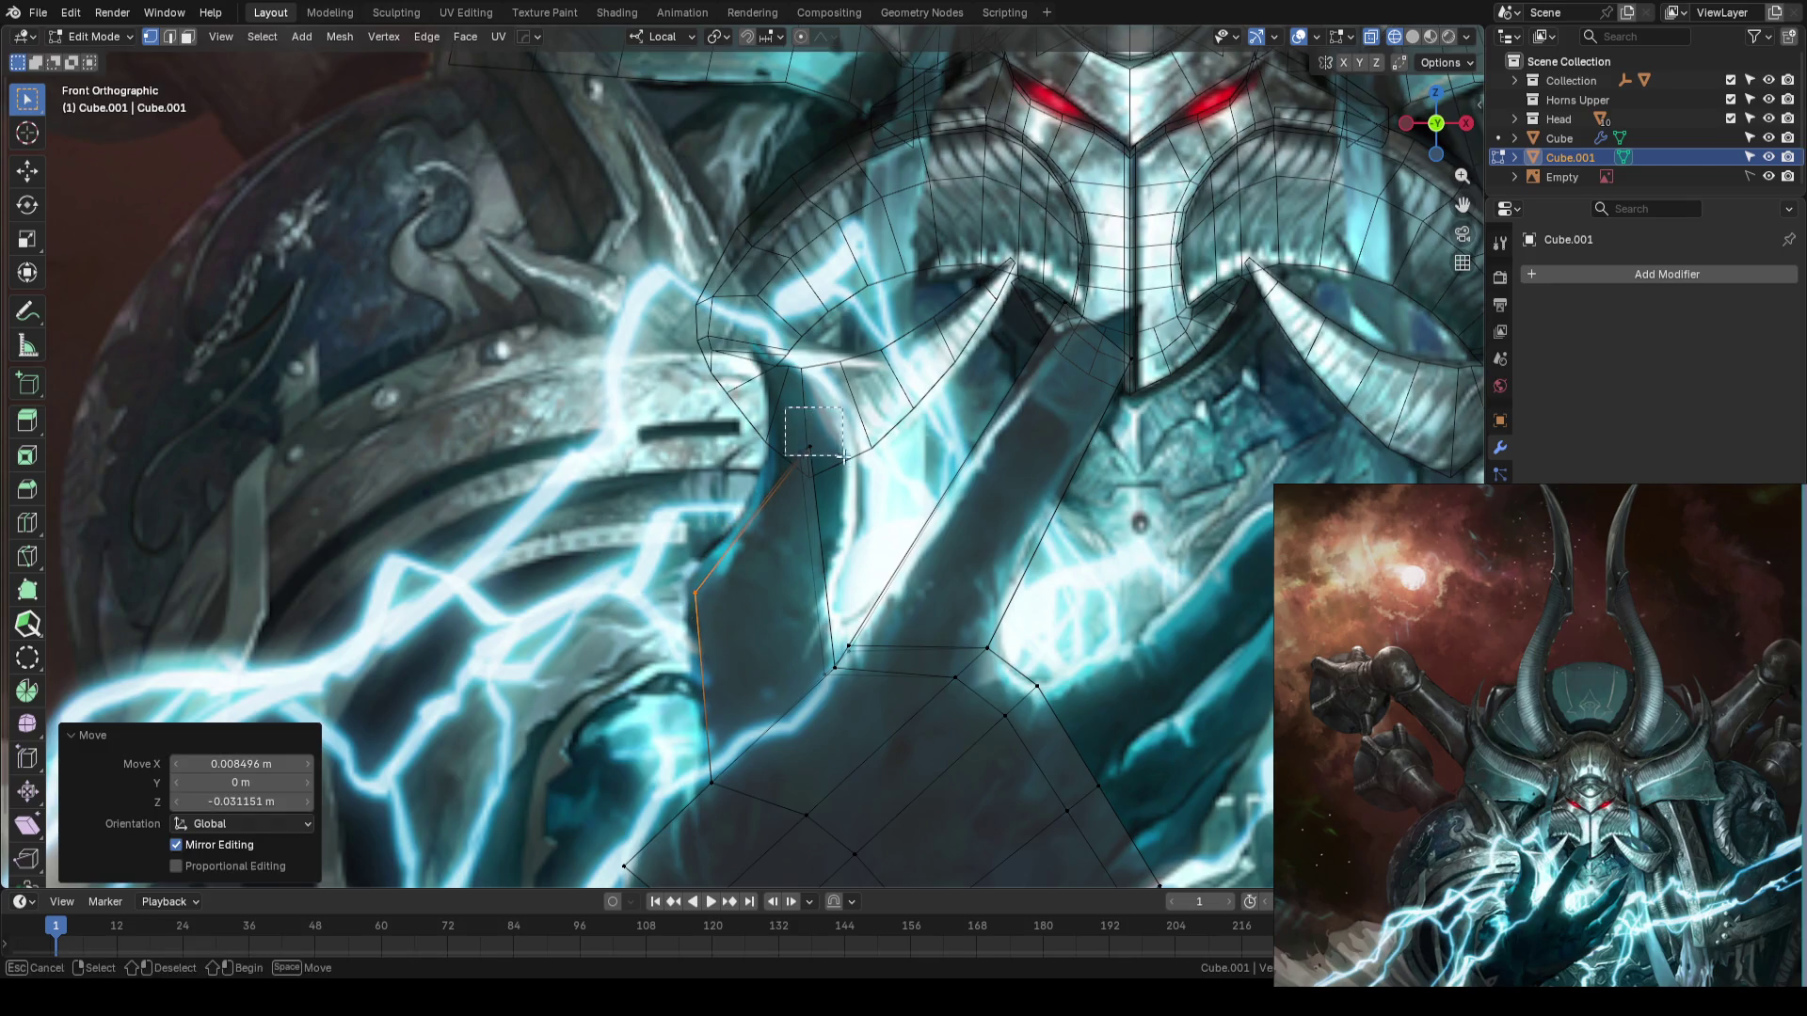
pyautogui.press('g')
pyautogui.click(889, 575)
pyautogui.scroll(-2, 890, 575)
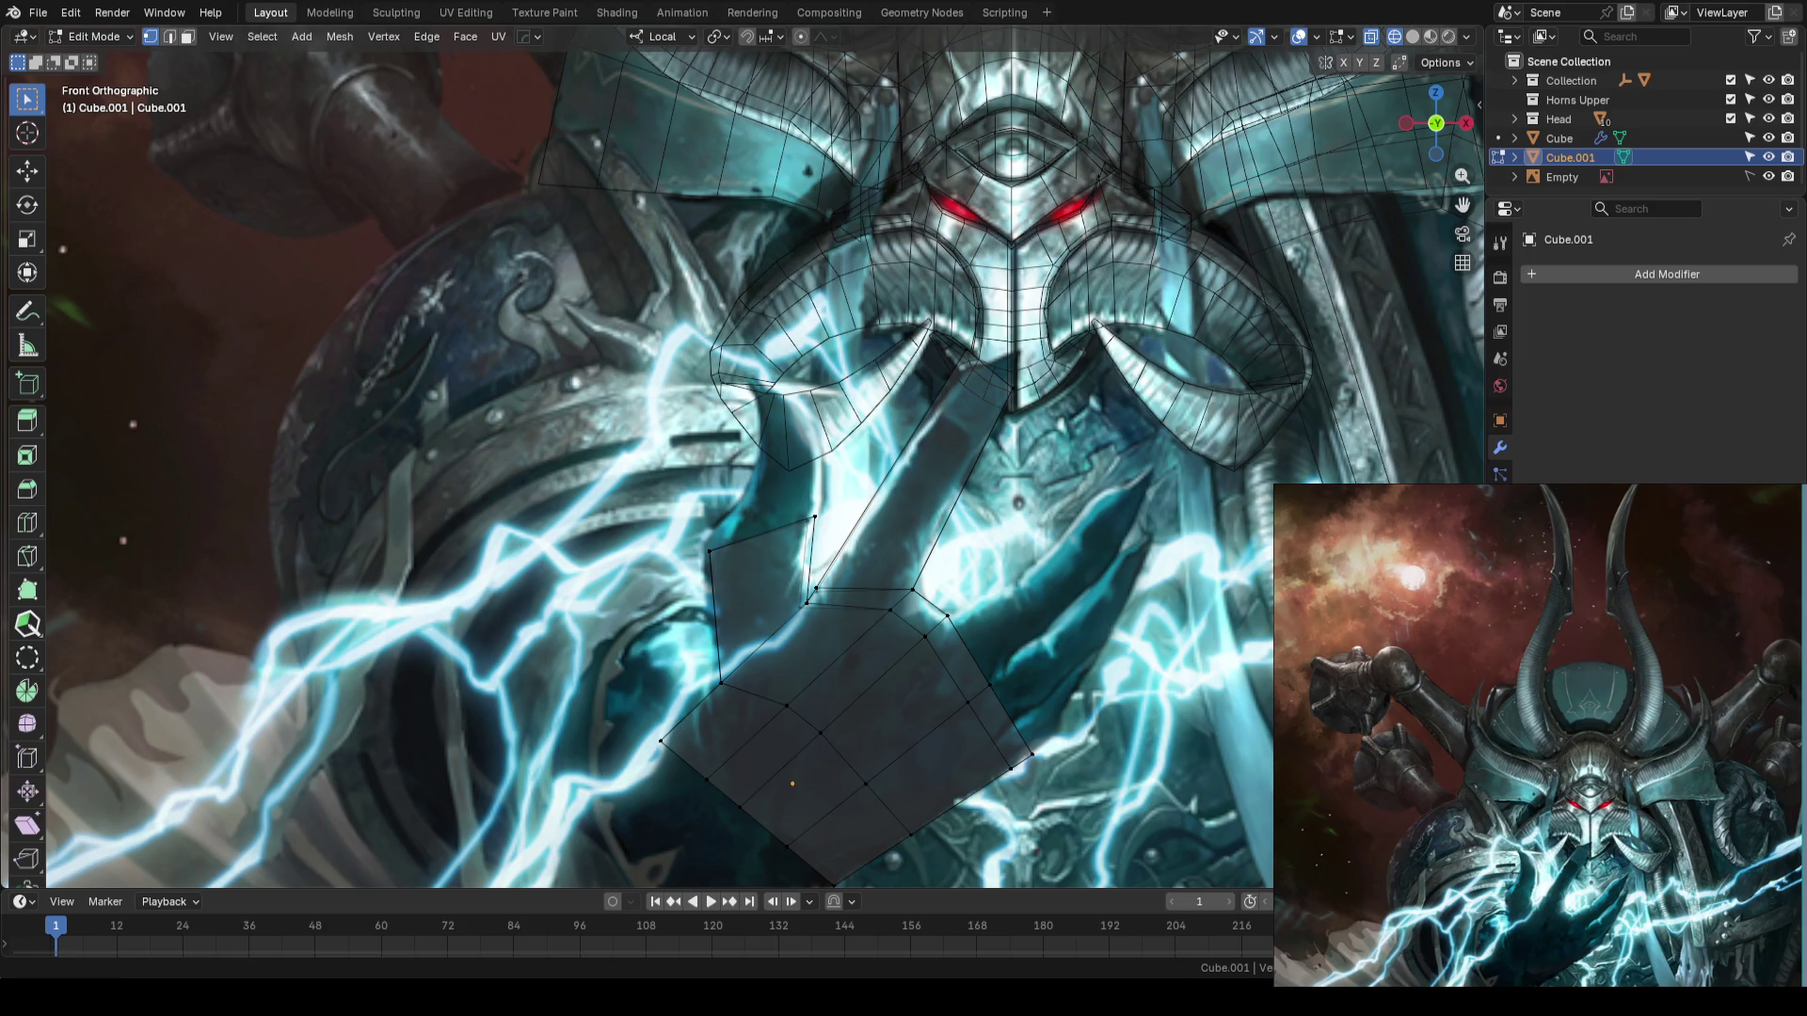
pyautogui.scroll(-6, 1235, 505)
pyautogui.press('Tab')
pyautogui.hotkey('ctrl', 's')
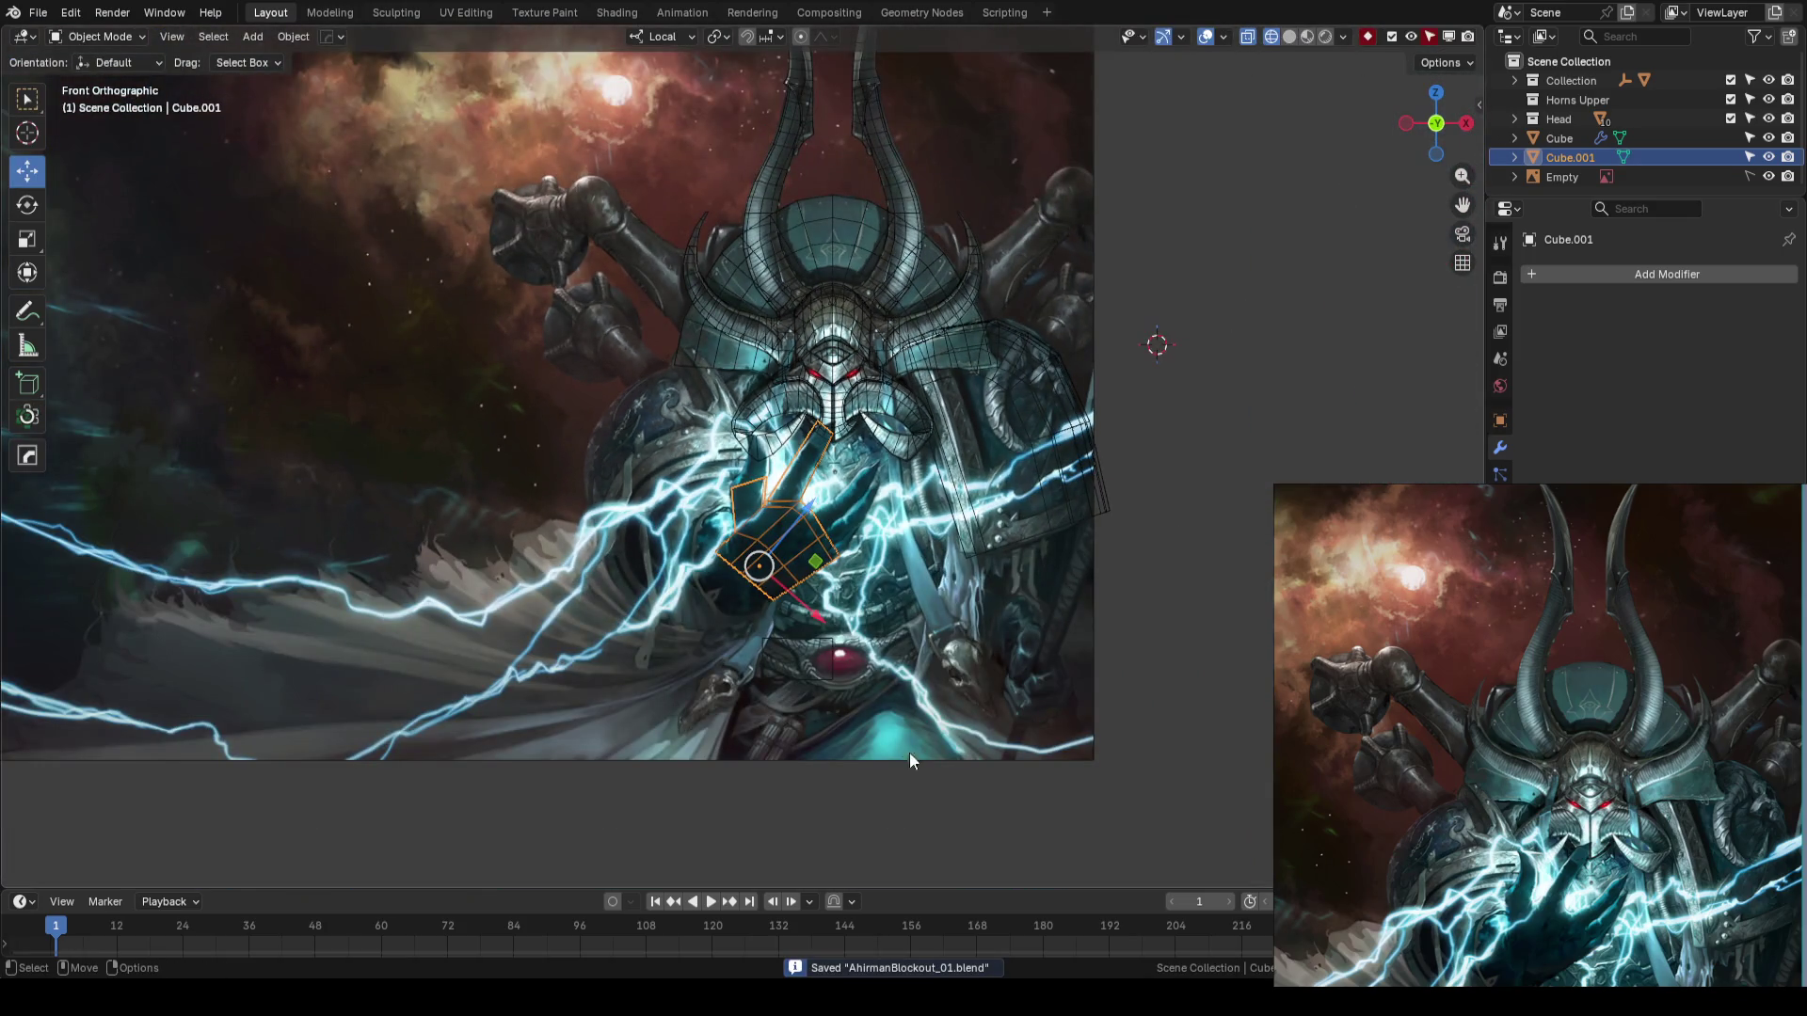
# - Orbit to check the hand's depth, switch back to solid shading, and save
pyautogui.scroll(4, 979, 693)
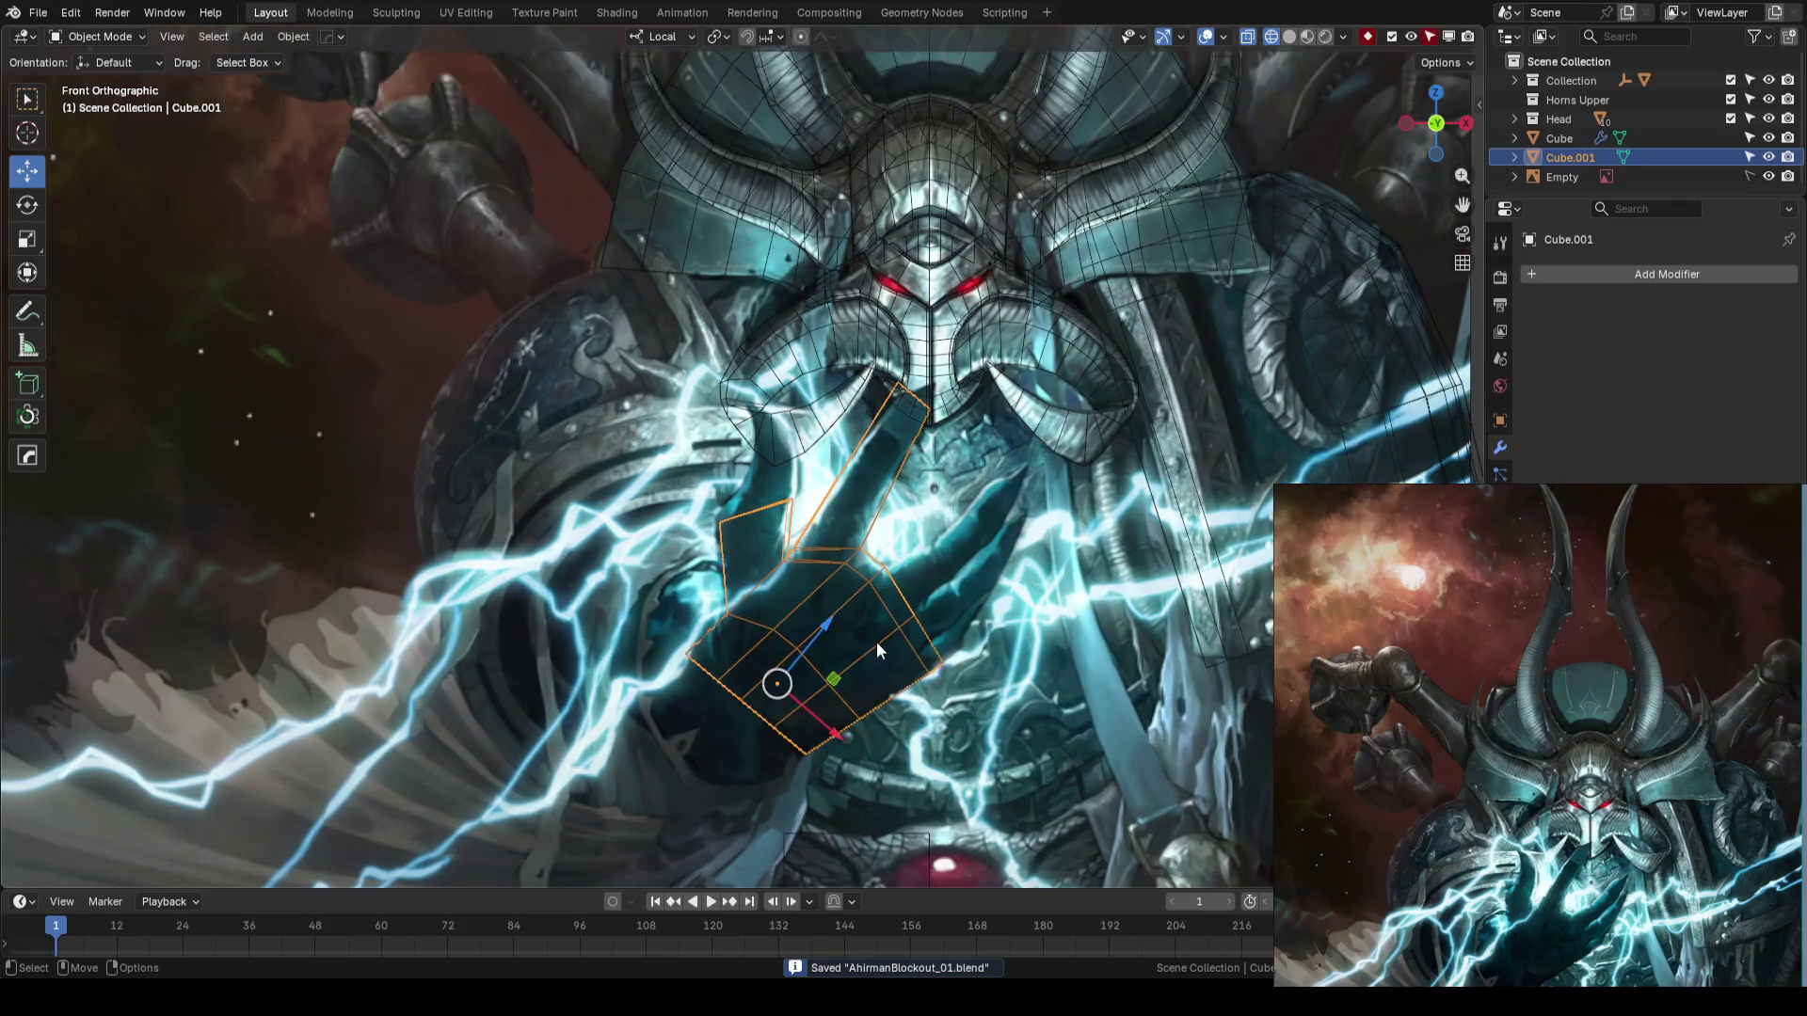
pyautogui.scroll(2, 1060, 585)
pyautogui.keyDown('shift'); pyautogui.moveTo(1075, 460); pyautogui.dragTo(1035, 507, button='middle'); pyautogui.keyUp('shift')
pyautogui.scroll(-2, 1035, 506)
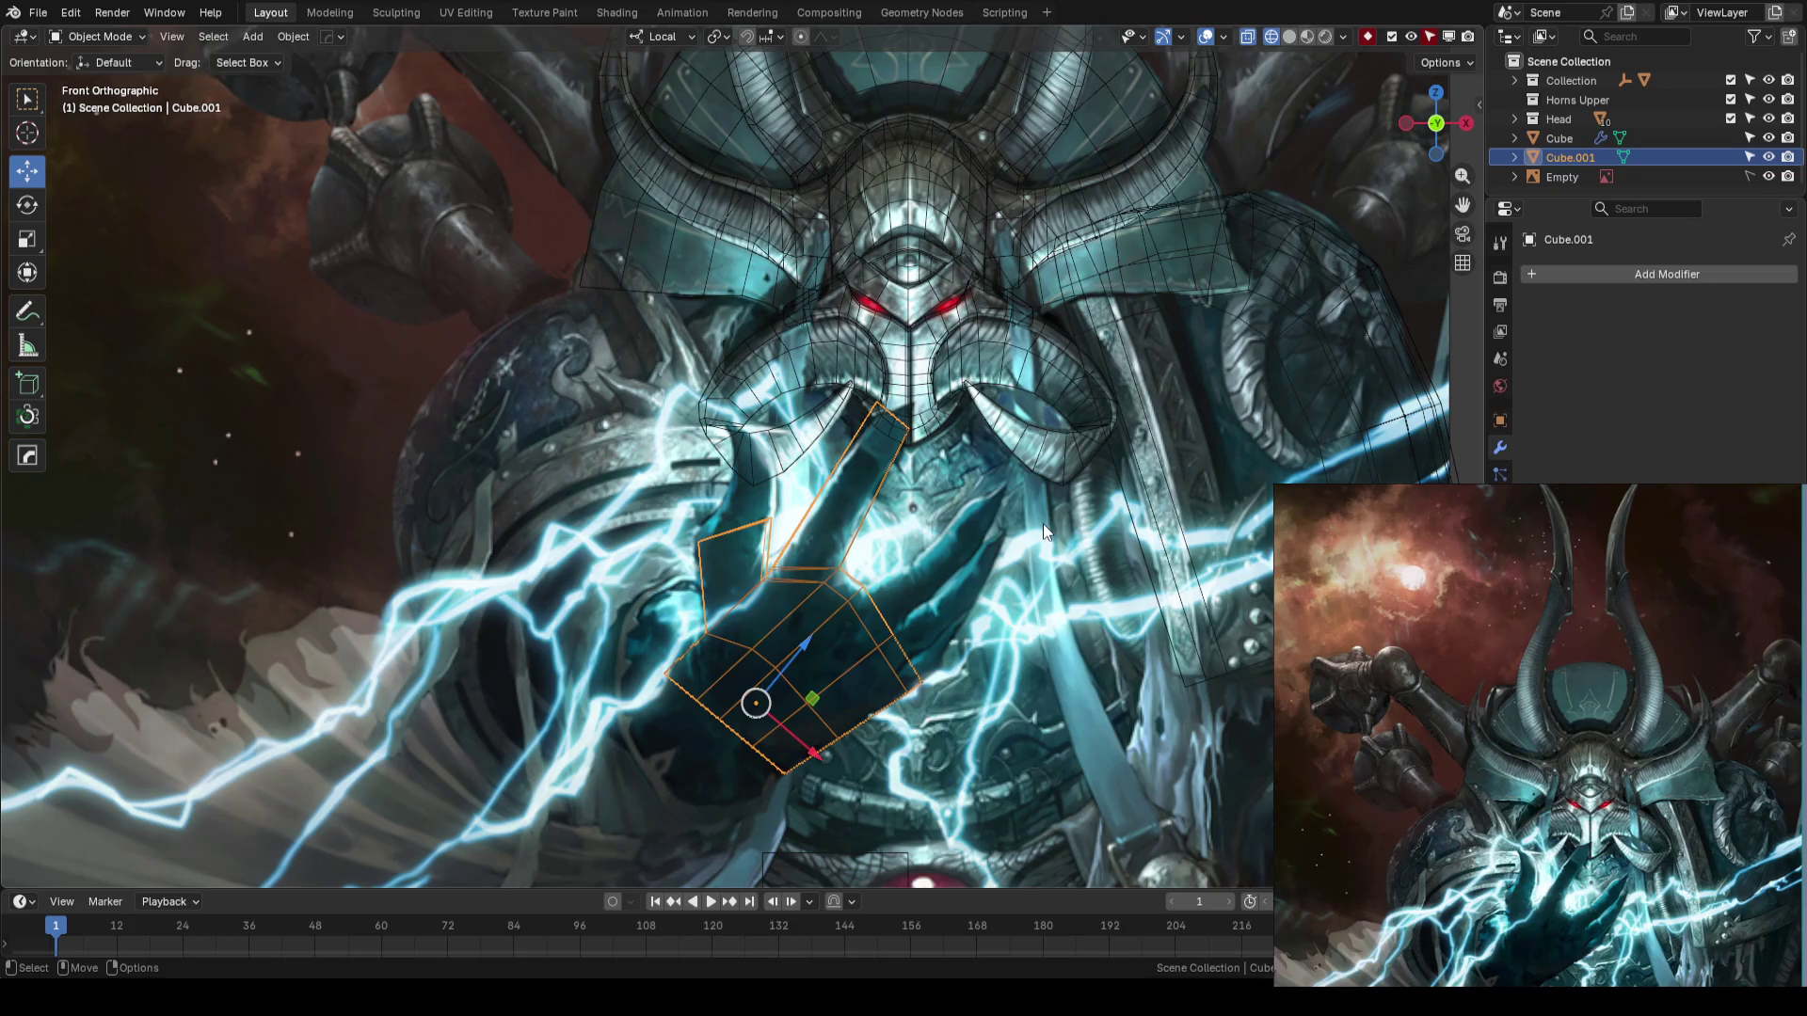
pyautogui.scroll(-3, 1043, 516)
pyautogui.moveTo(1003, 471)
pyautogui.mouseDown(button='middle')
pyautogui.moveTo(1206, 505)
pyautogui.moveTo(1003, 497)
pyautogui.moveTo(1075, 494)
pyautogui.mouseUp(button='middle')
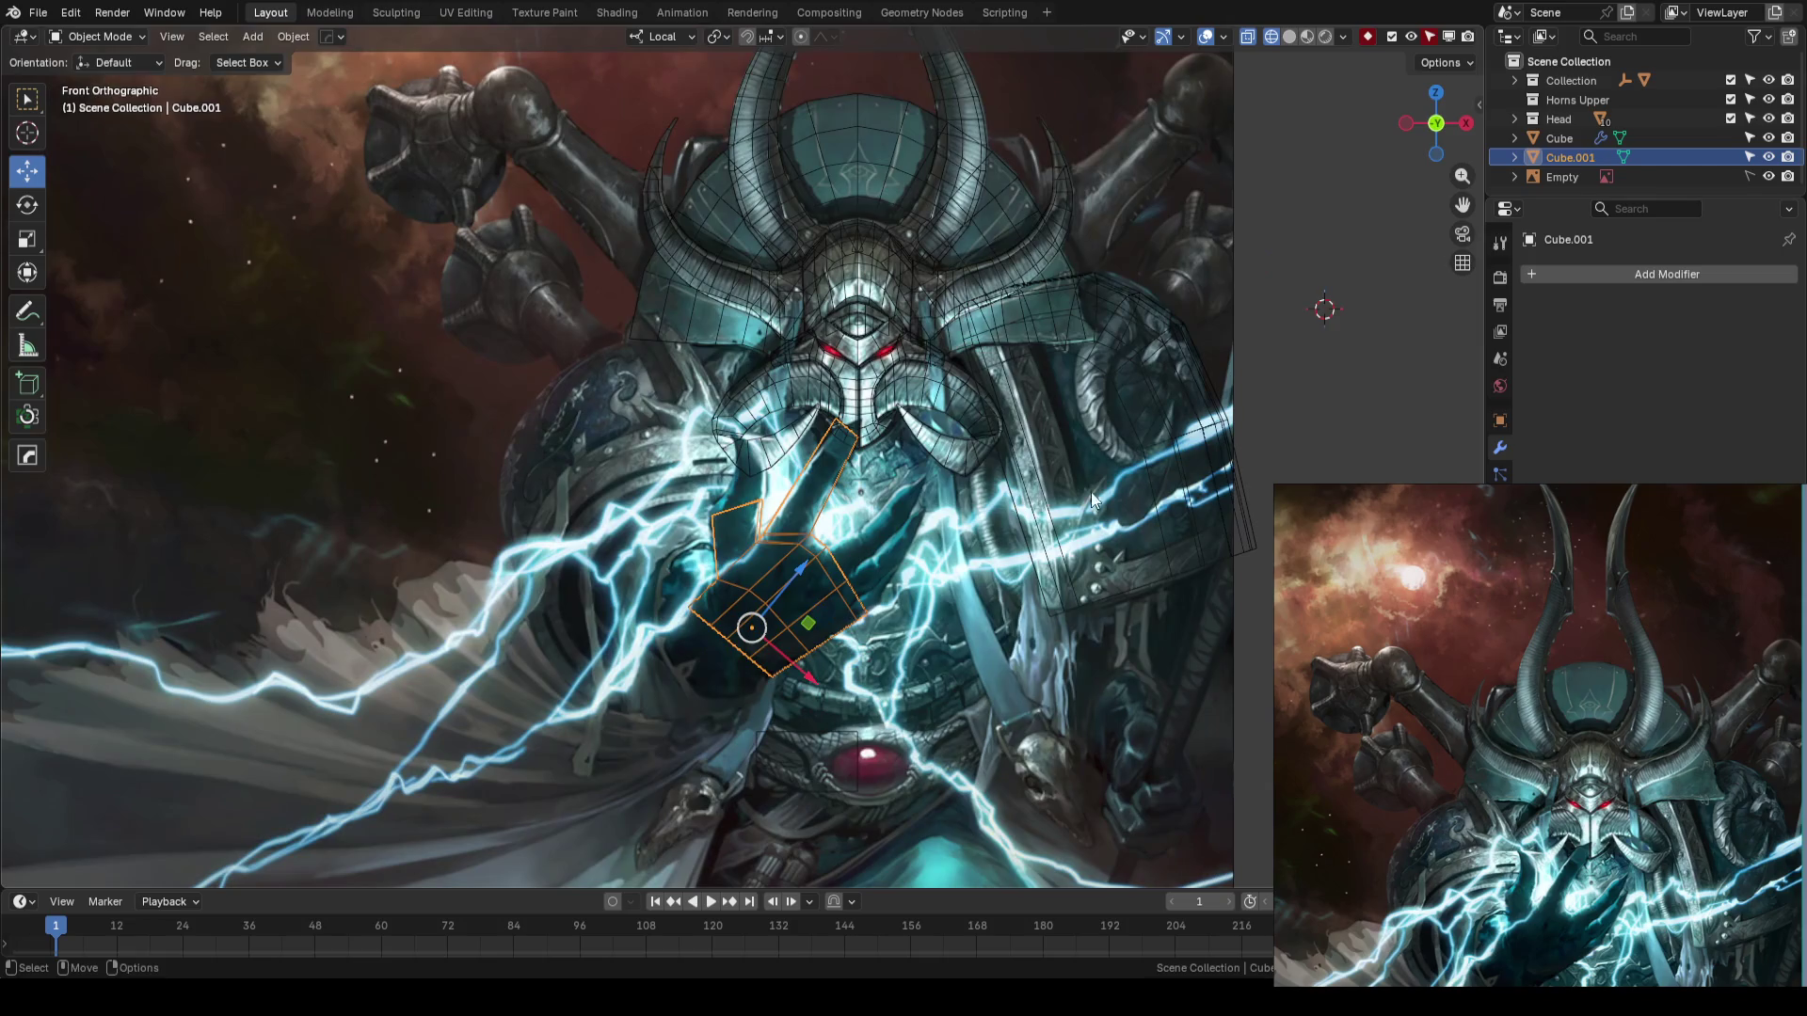
pyautogui.press('z')
pyautogui.click(1427, 411)
pyautogui.moveTo(1427, 410)
pyautogui.mouseDown(button='middle')
pyautogui.moveTo(910, 511)
pyautogui.moveTo(1106, 505)
pyautogui.moveTo(1007, 495)
pyautogui.mouseUp(button='middle')
pyautogui.hotkey('ctrl', 's')
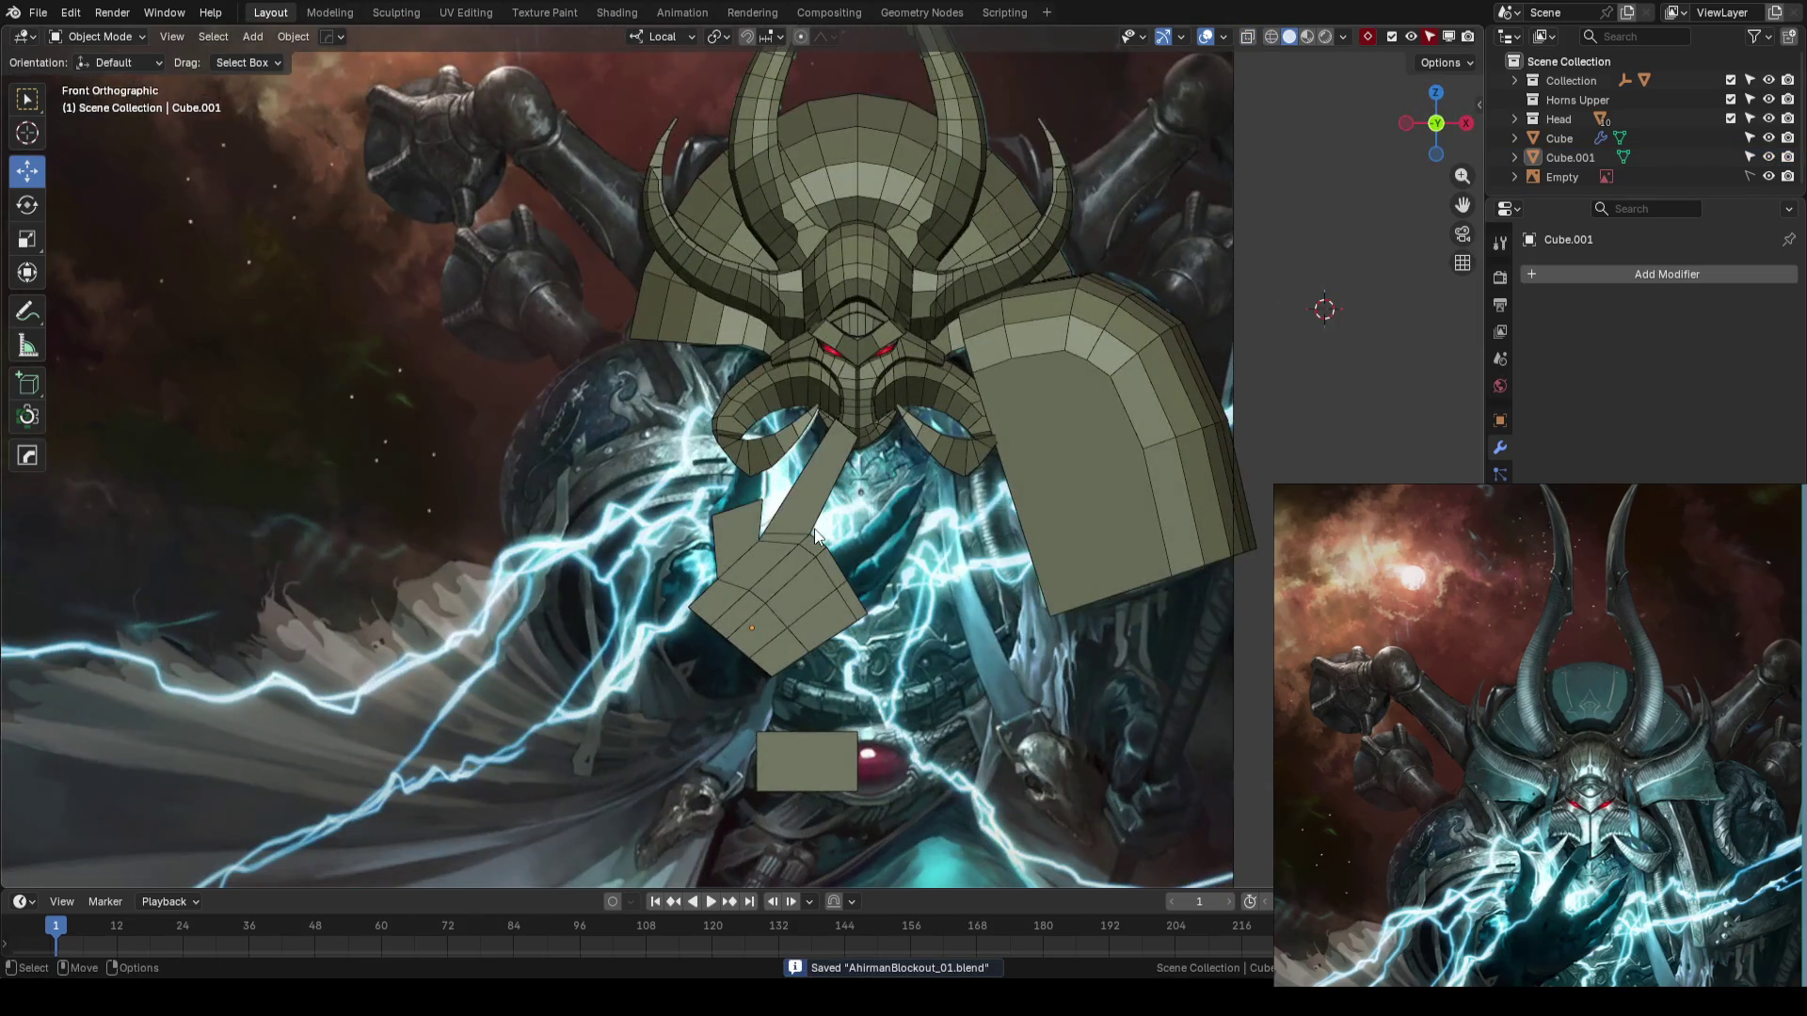
# - Select the hand block and start moving it along Y with Global orientation
pyautogui.click(803, 535)
pyautogui.moveTo(804, 531)
pyautogui.mouseDown(button='middle')
pyautogui.moveTo(765, 540)
pyautogui.moveTo(986, 540)
pyautogui.moveTo(753, 607)
pyautogui.mouseUp(button='middle')
pyautogui.press(',')
pyautogui.click(996, 500)
# - Confirm the hand's −0.1945 m move along Y, return to Front view, and deselect
pyautogui.click(764, 613)
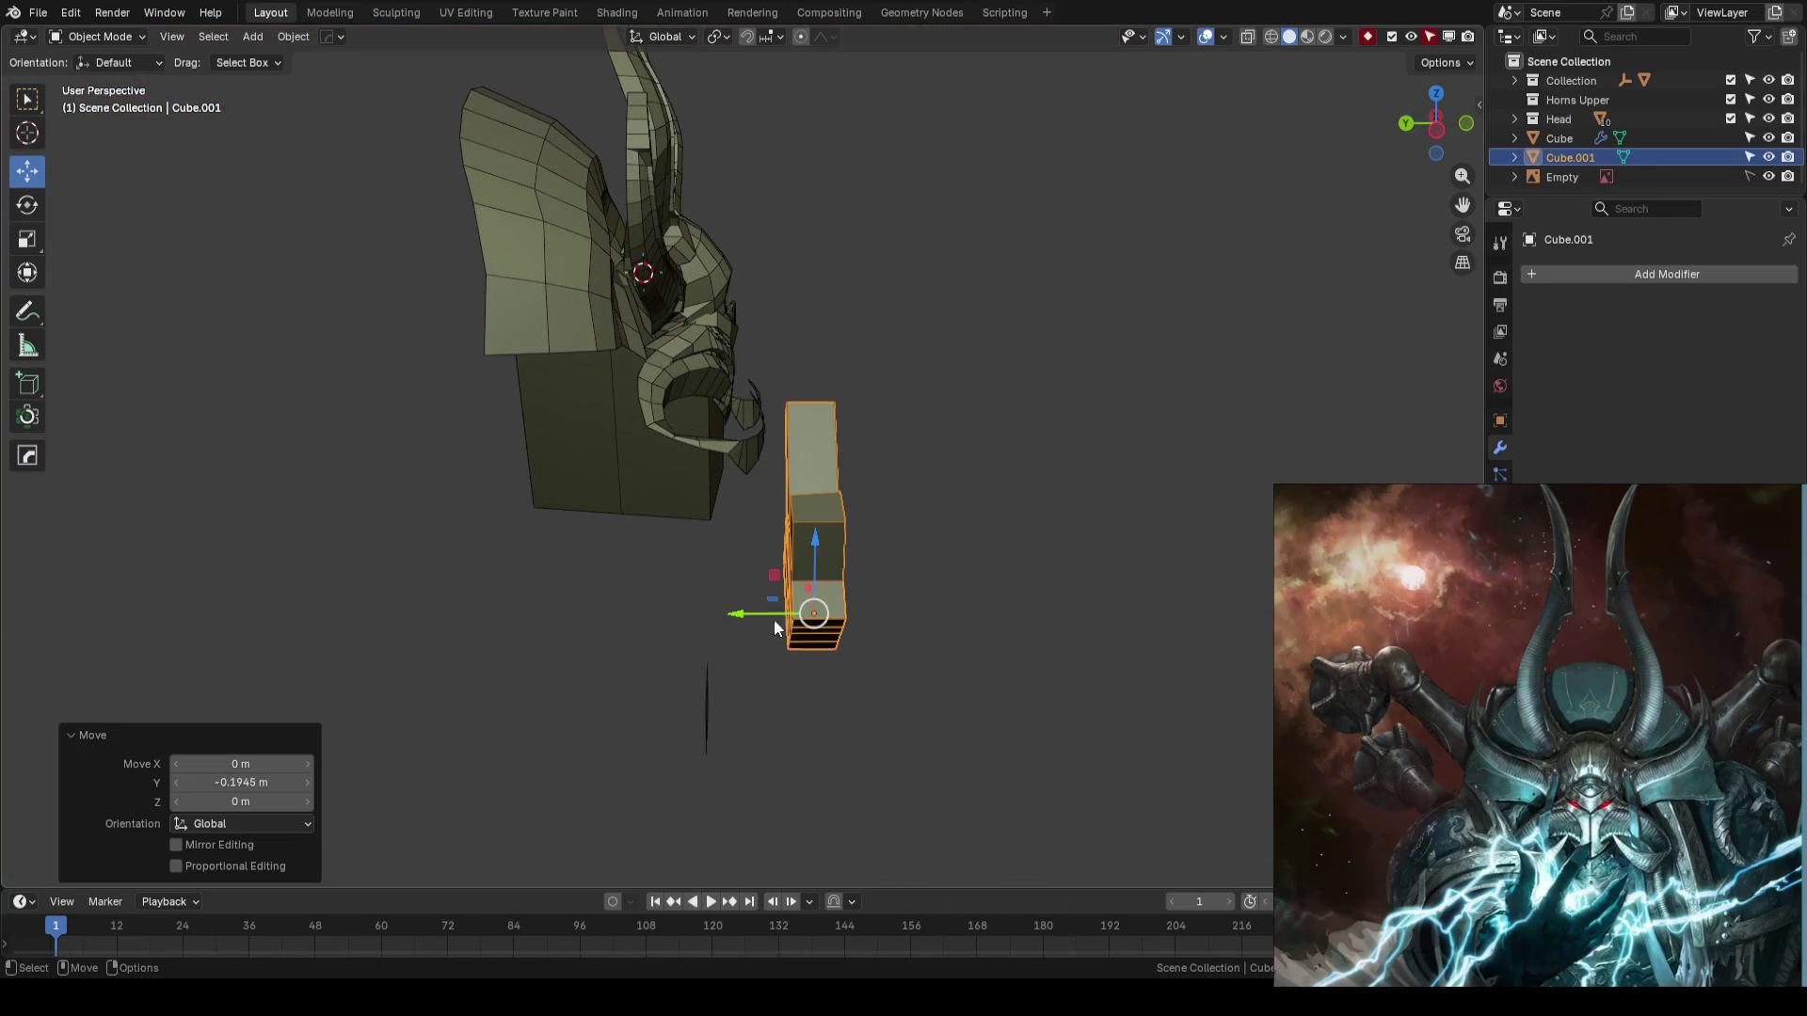
pyautogui.press('KP_1')
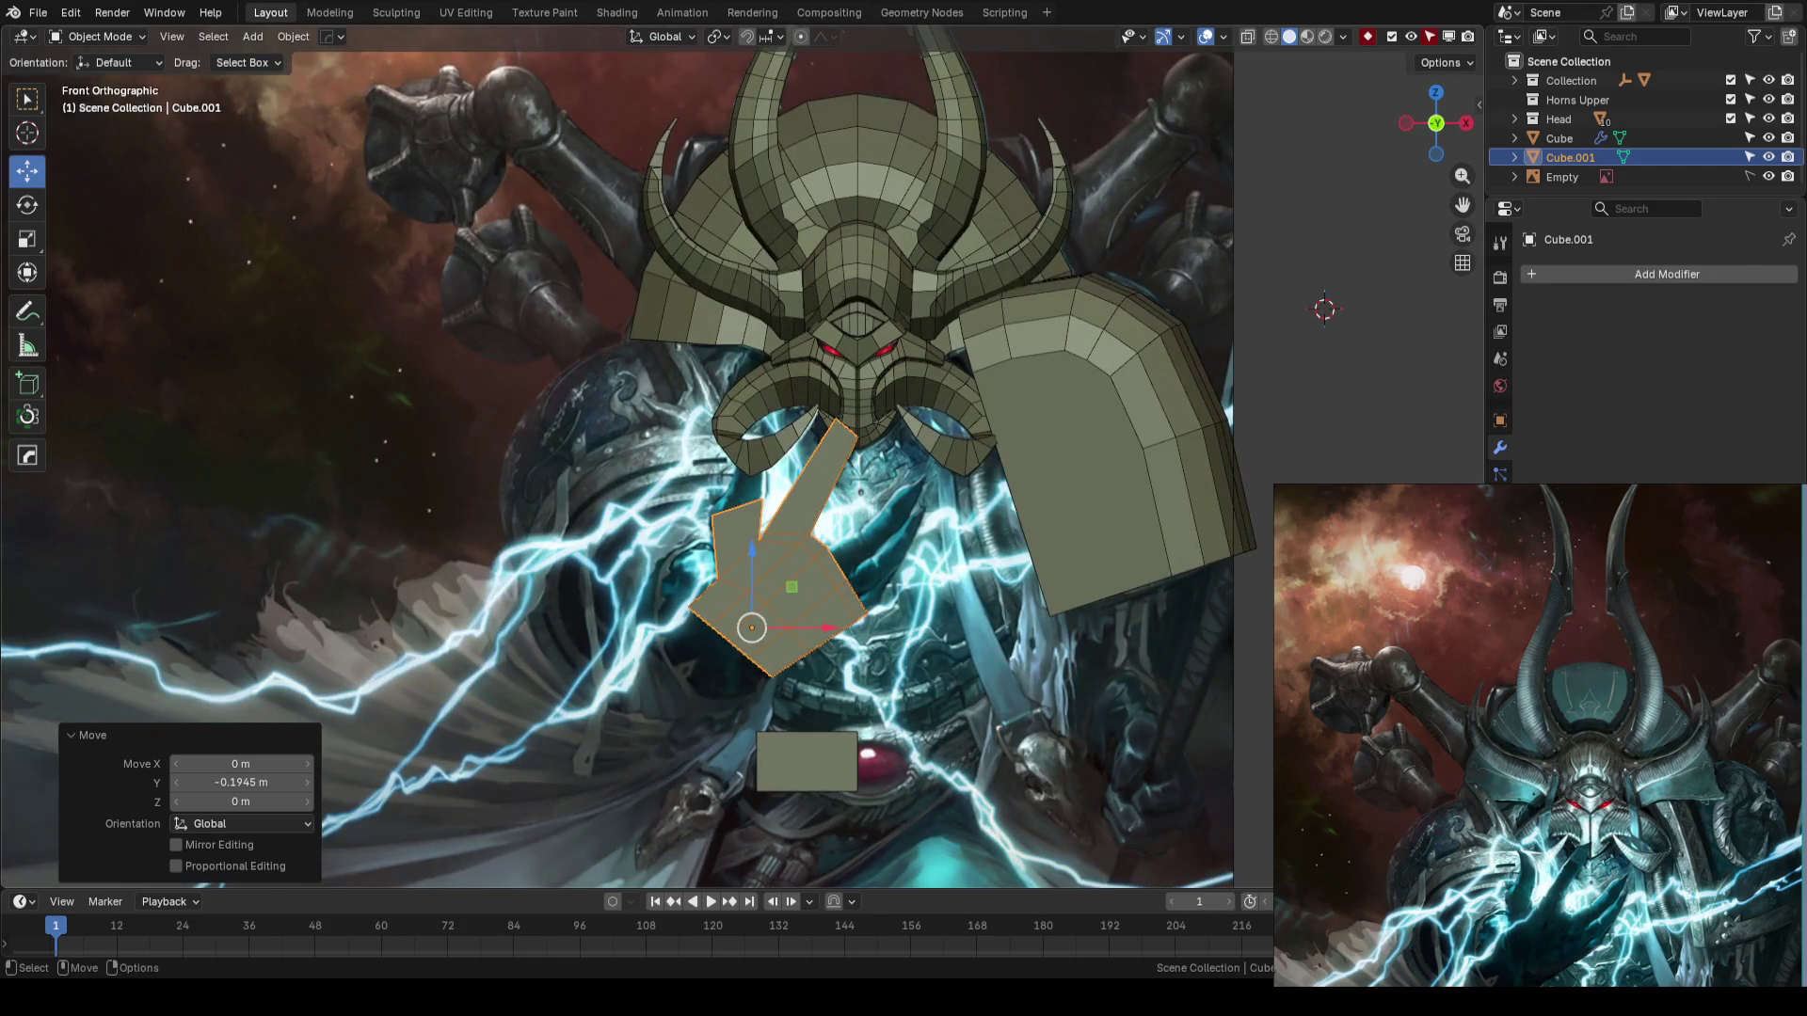
pyautogui.hotkey('alt', 'a')
# - Try Annotate and the Parent menu, cancel both, restore box selection, and save
pyautogui.hotkey('shift', 'space')
pyautogui.press('d')
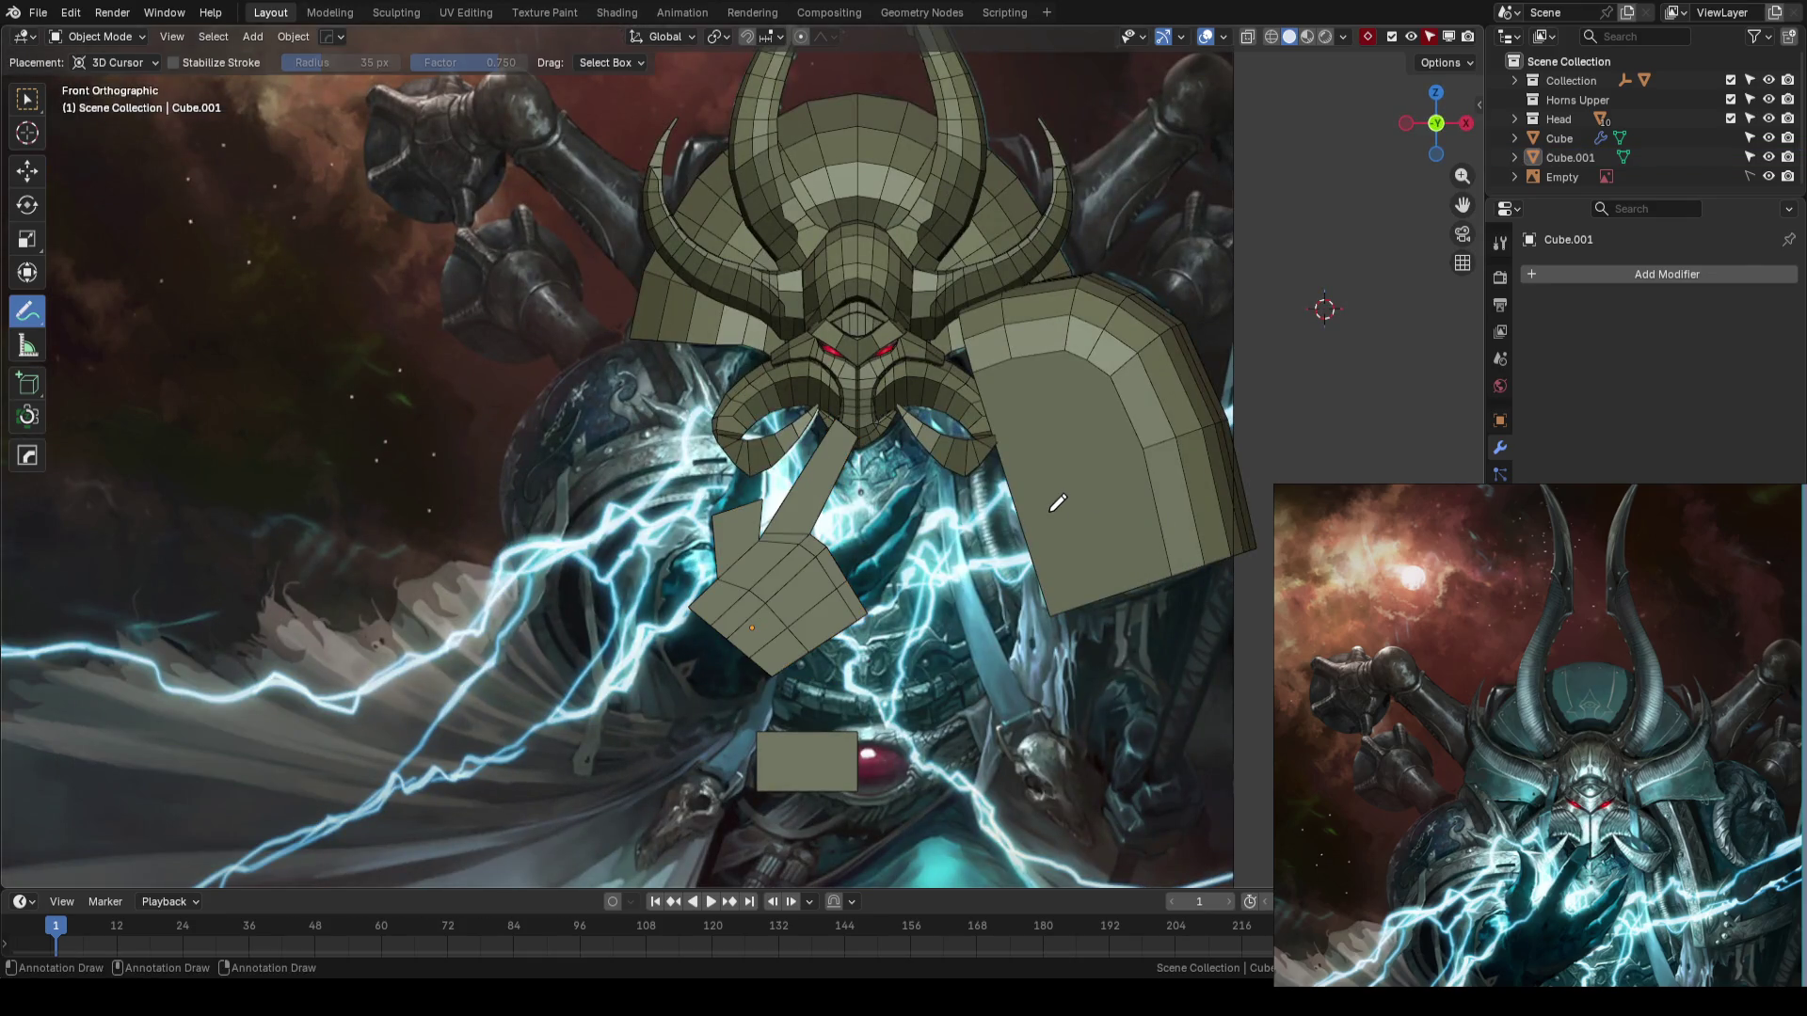
pyautogui.rightClick(1058, 503)
pyautogui.moveTo(962, 489)
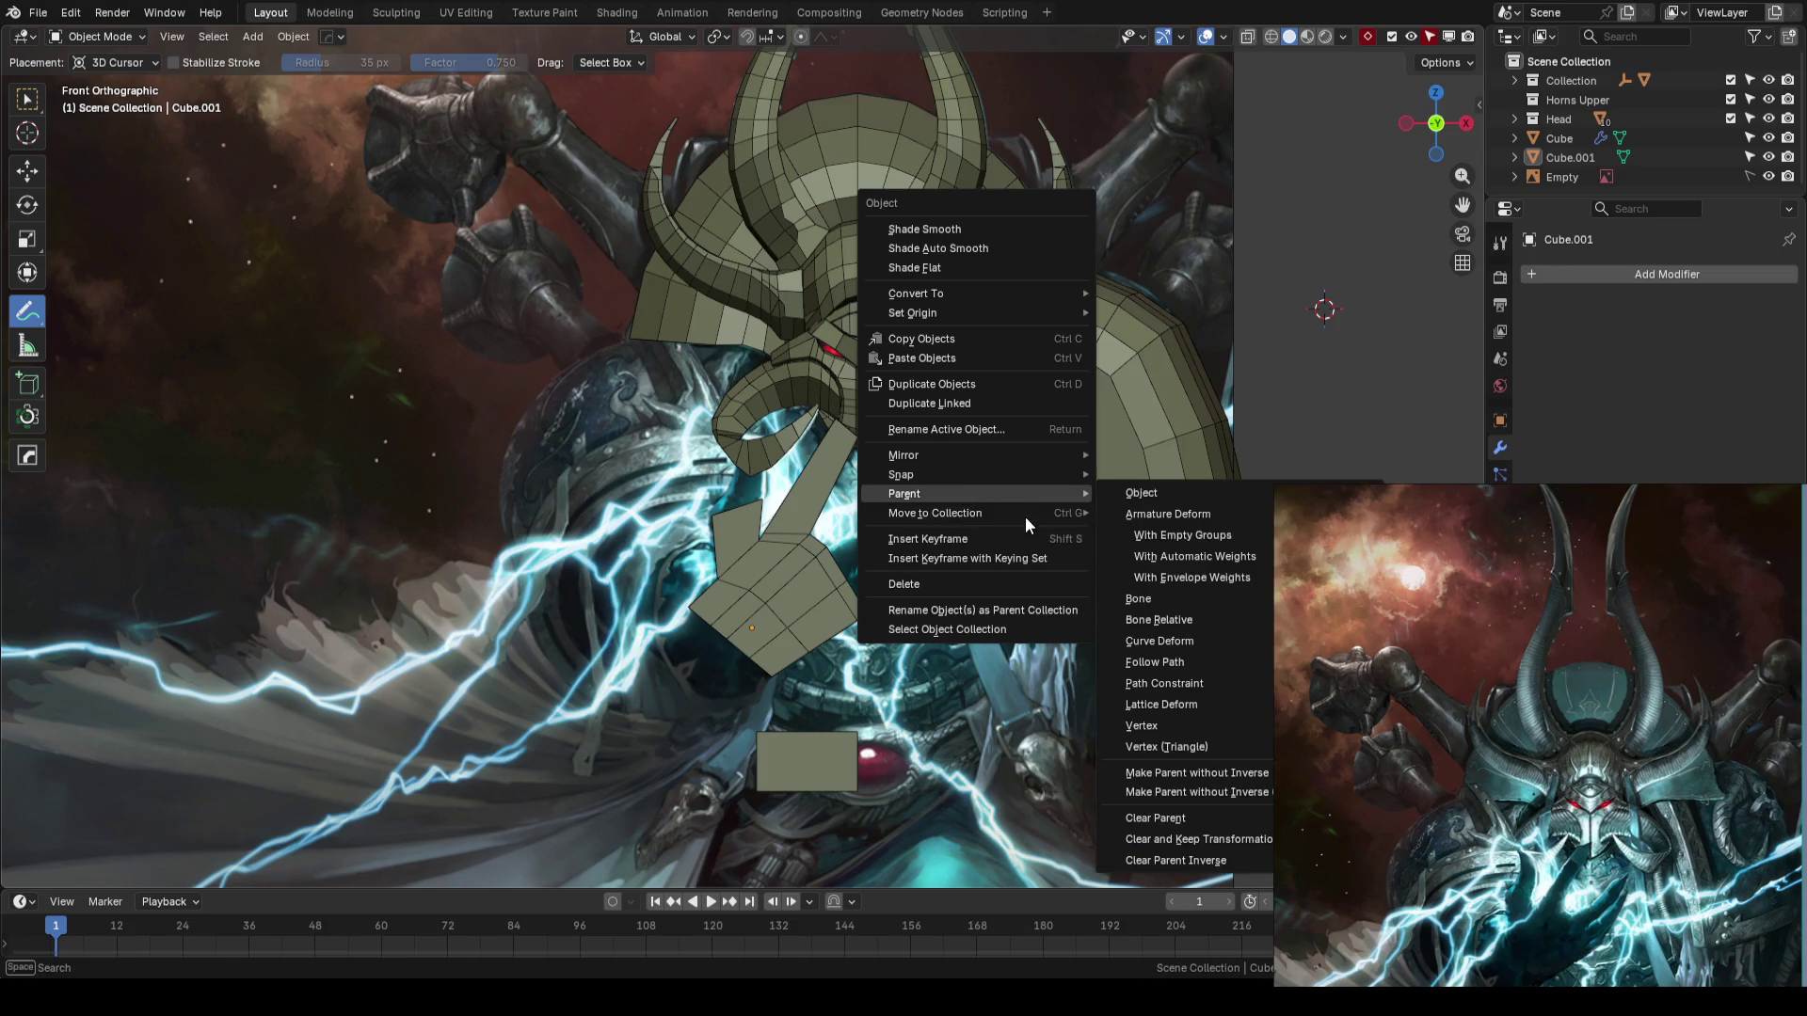
pyautogui.press('Escape')
pyautogui.press('w')
pyautogui.hotkey('ctrl', 's')
# - Reselect the hand block, compare it with the zoomed reference image, and save AhrimanBlockout_01.blend
pyautogui.click(825, 570)
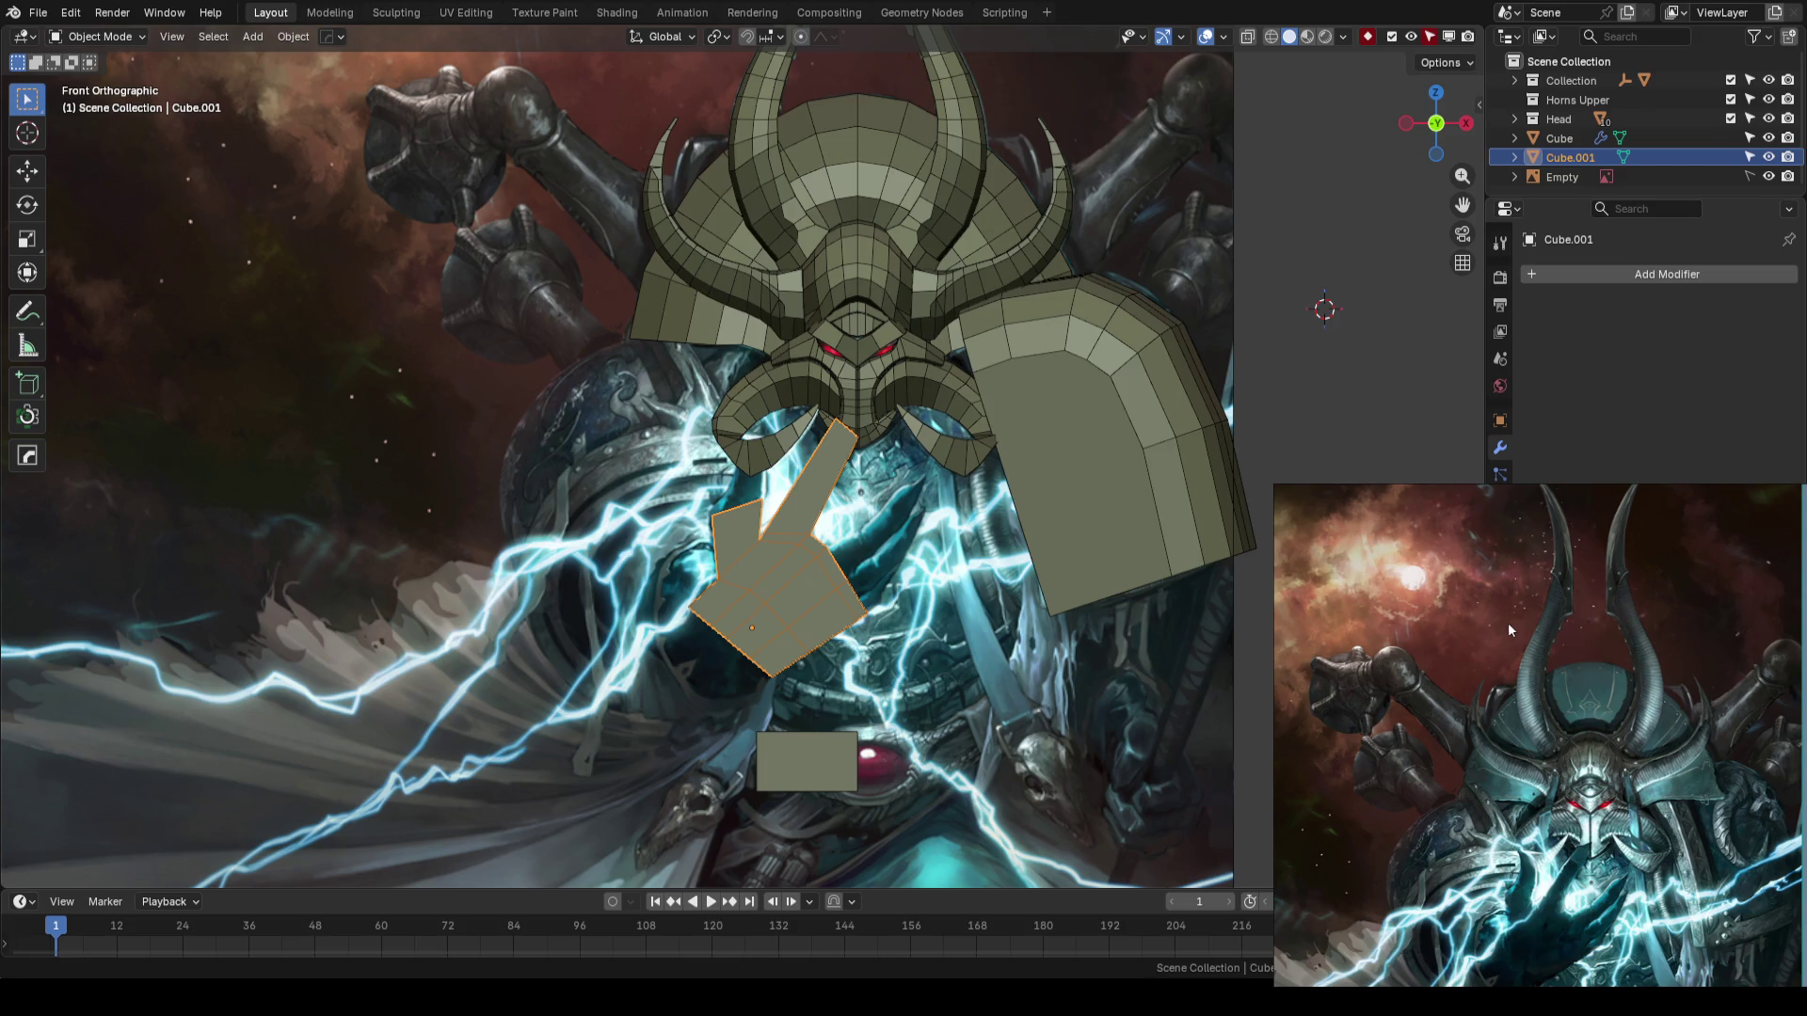
pyautogui.scroll(2, 1507, 628)
pyautogui.moveTo(1507, 629); pyautogui.dragTo(1374, 452)
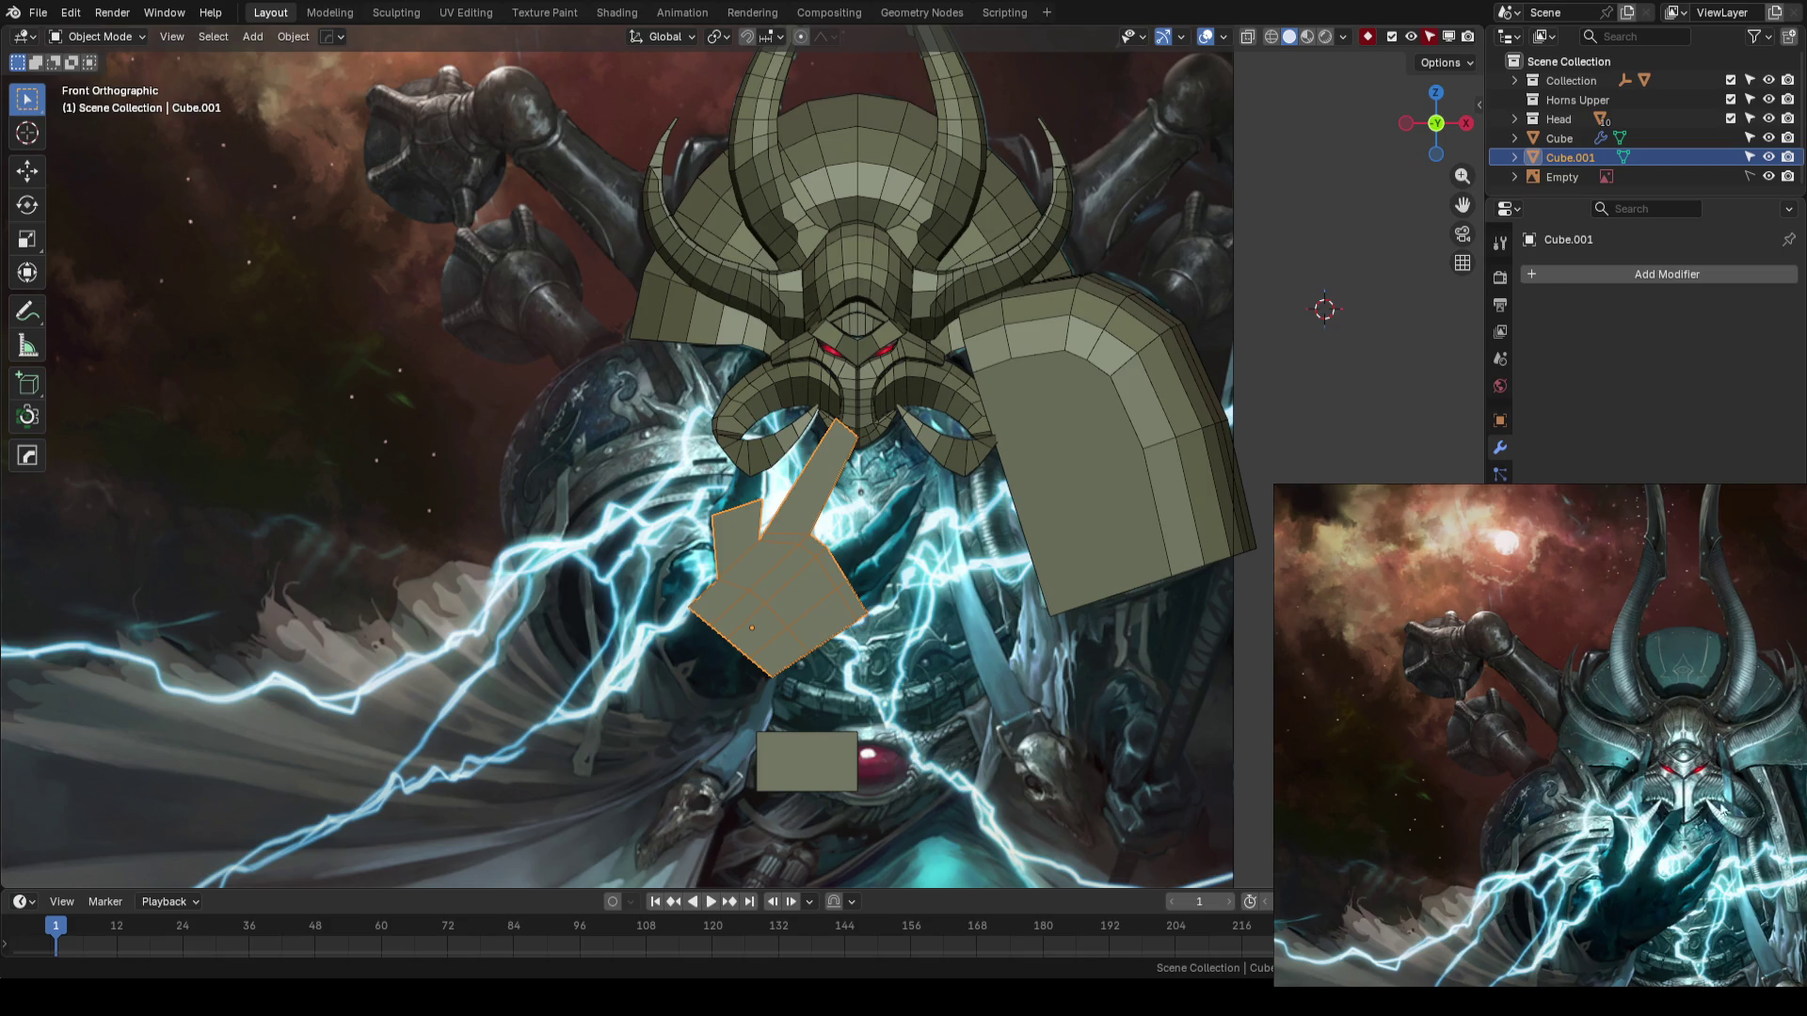
pyautogui.scroll(5, 1718, 800)
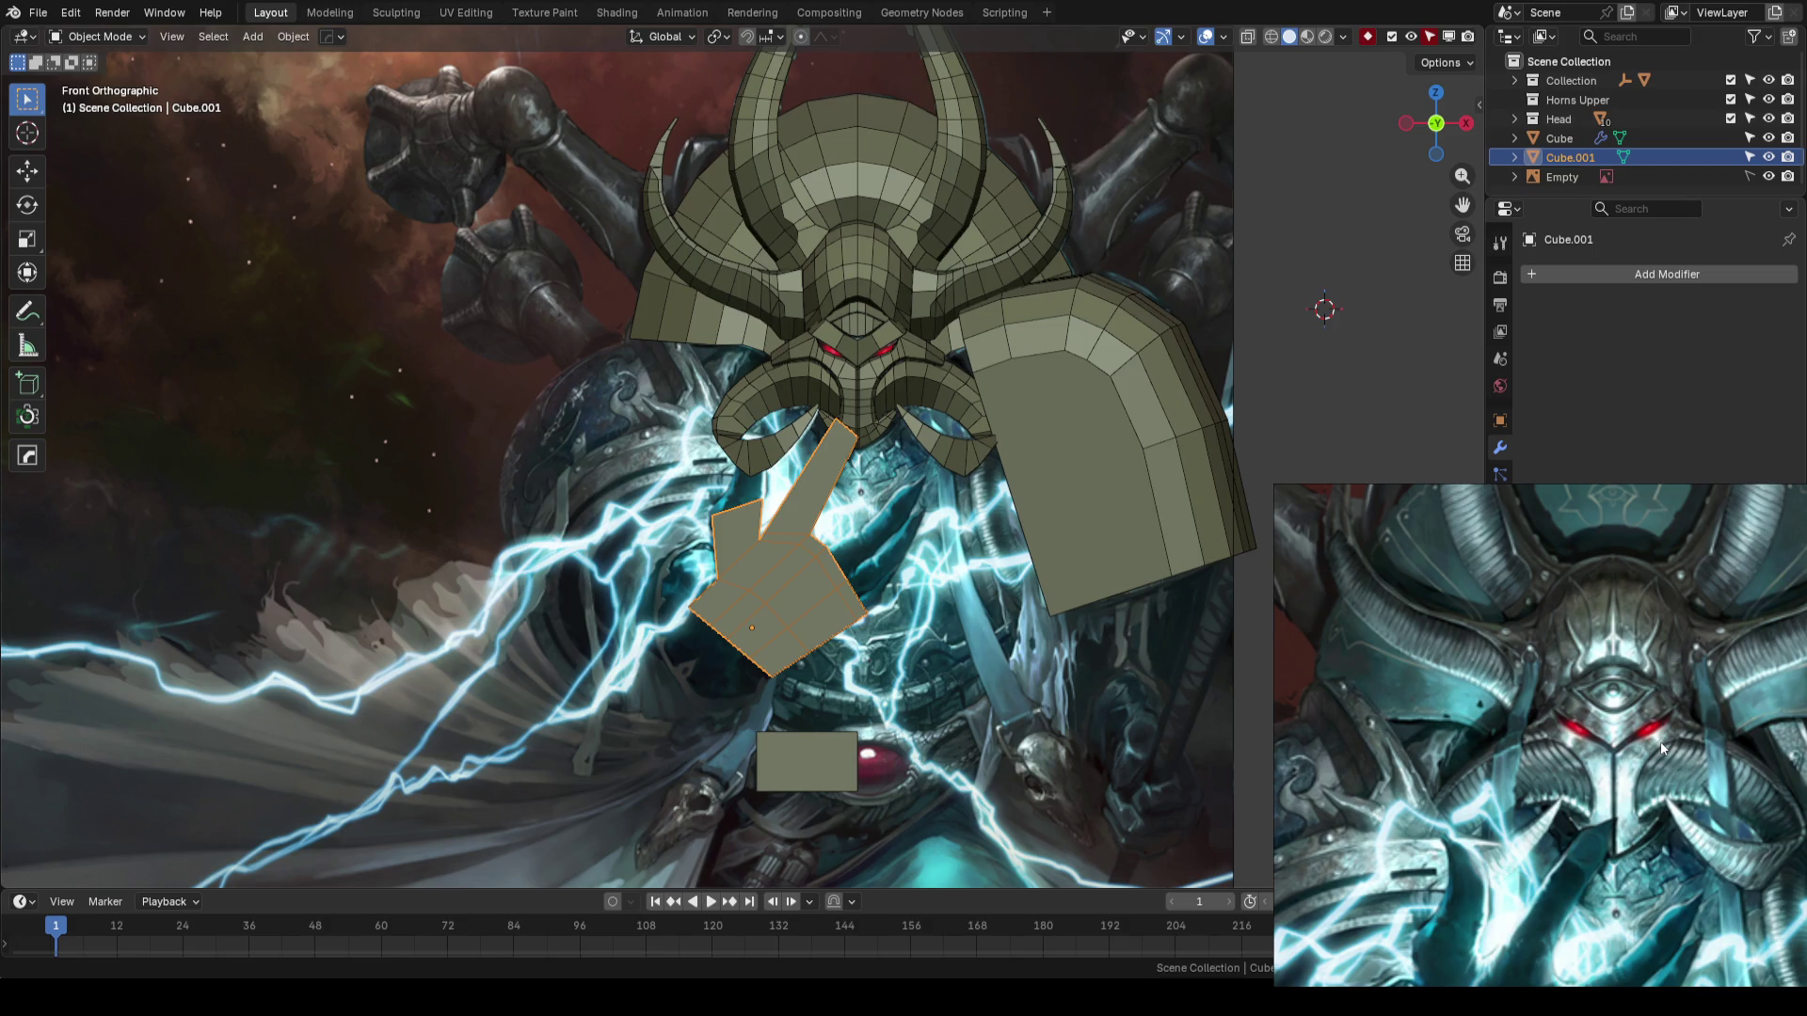
pyautogui.scroll(-3, 1661, 748)
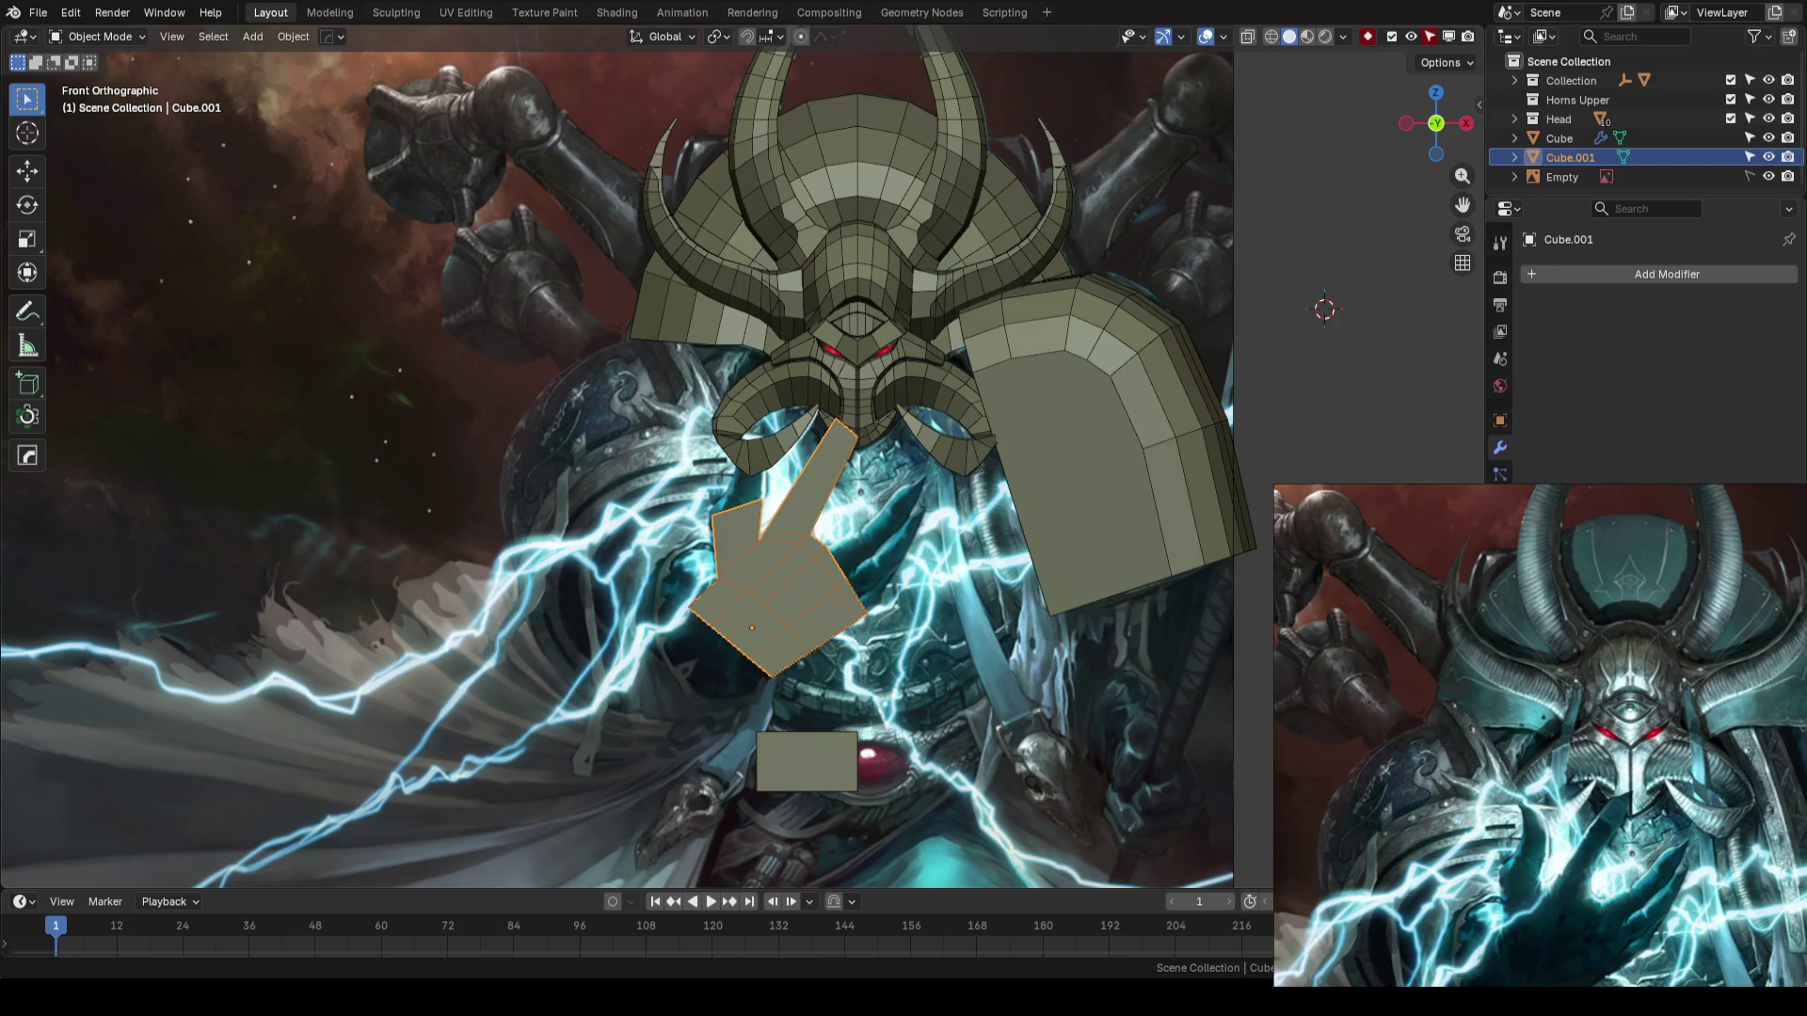
pyautogui.hotkey('ctrl', 's')
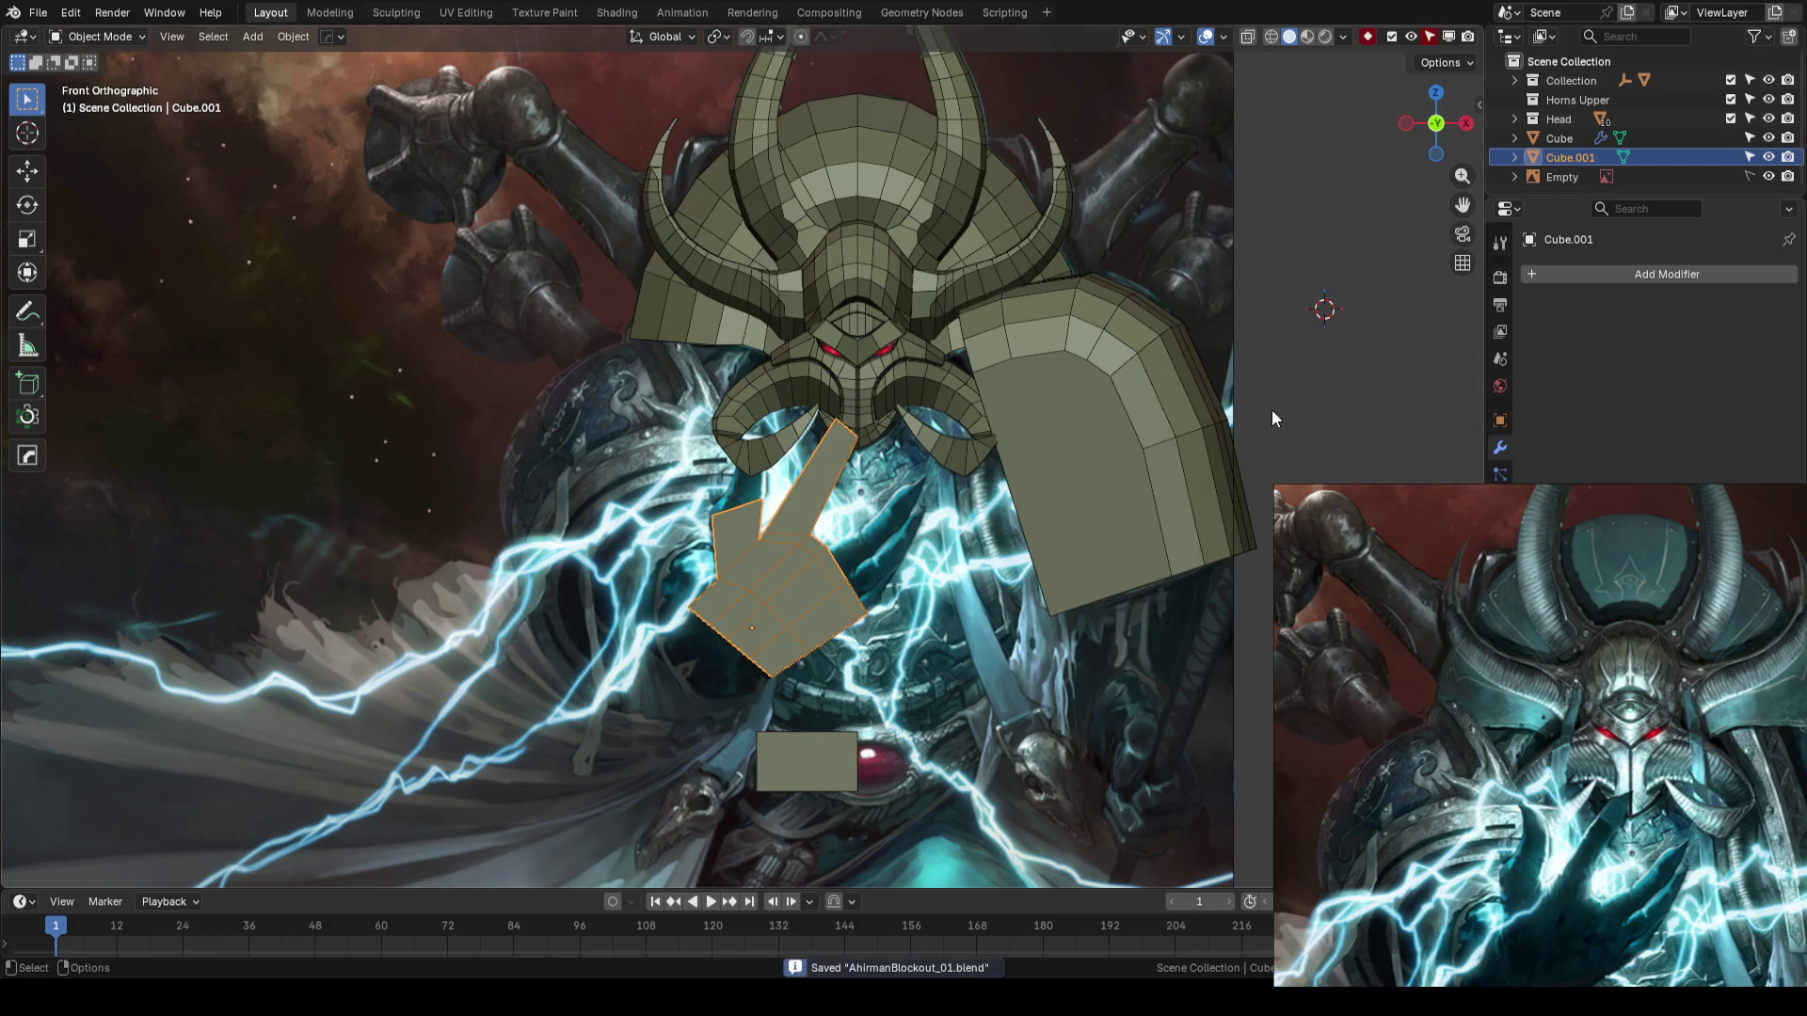
pyautogui.click(1271, 416)
pyautogui.scroll(-2, 1271, 416)
pyautogui.scroll(4, 963, 450)
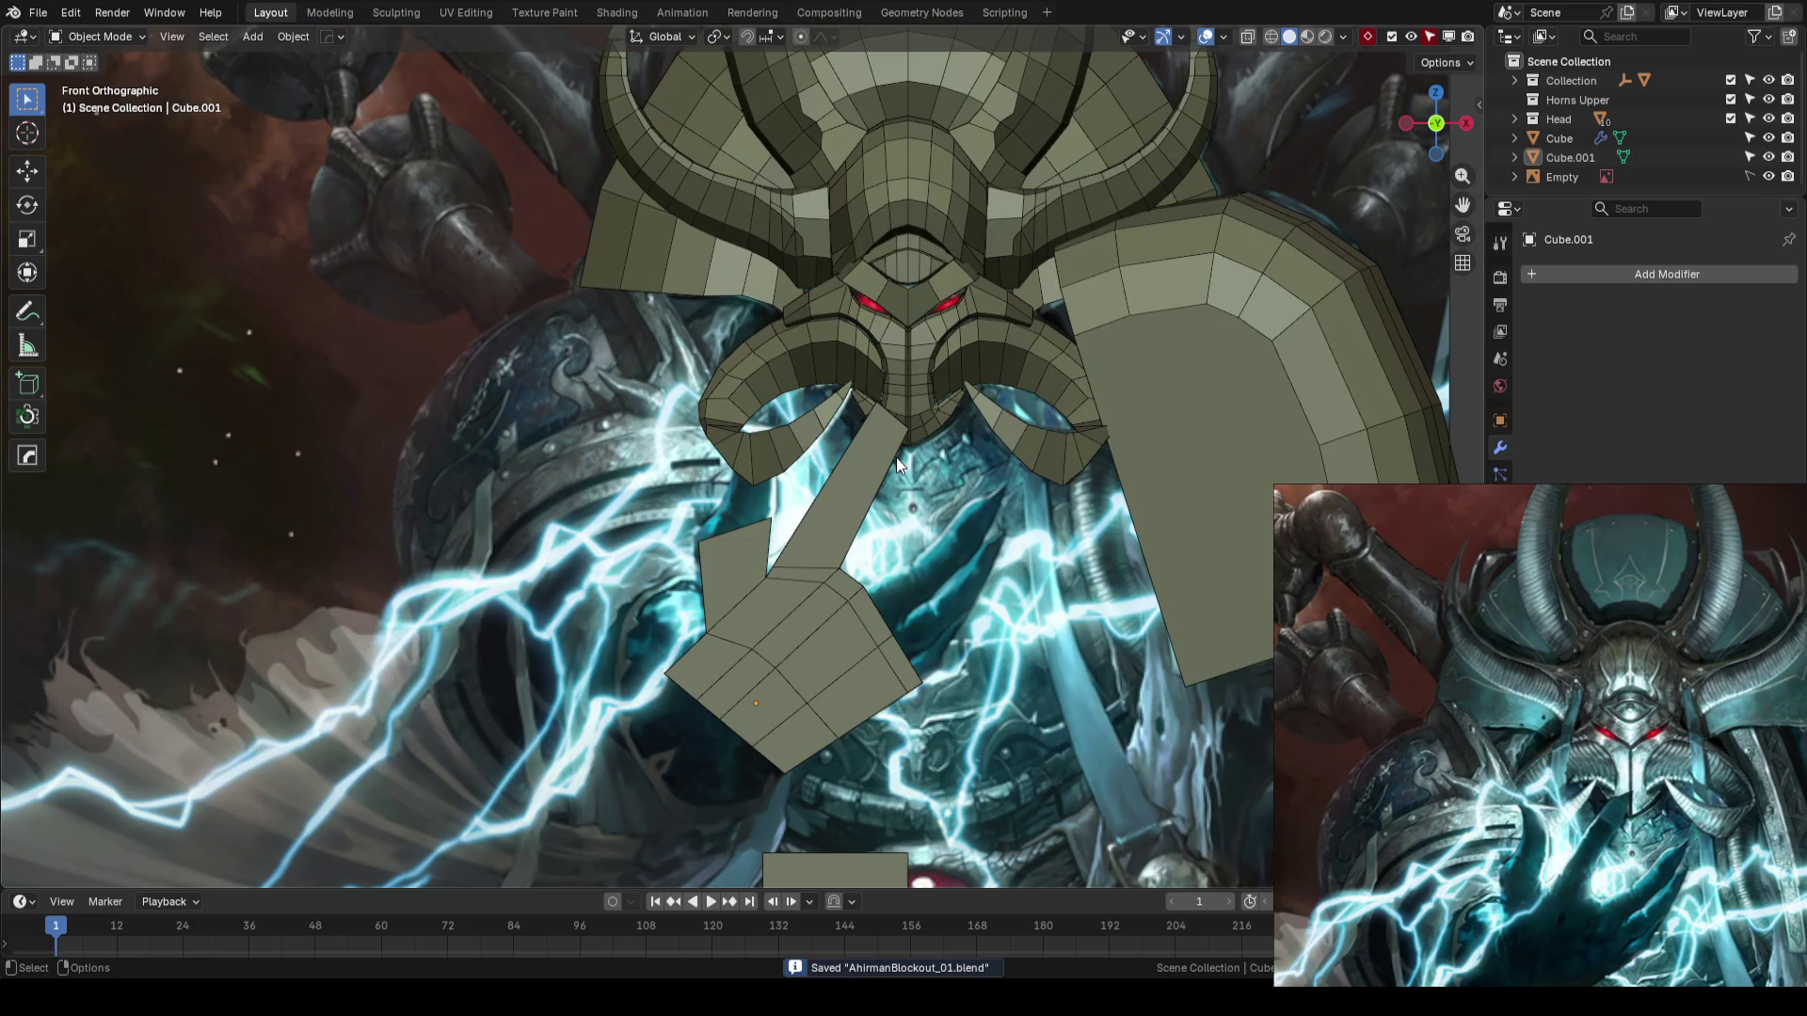
pyautogui.scroll(1, 885, 450)
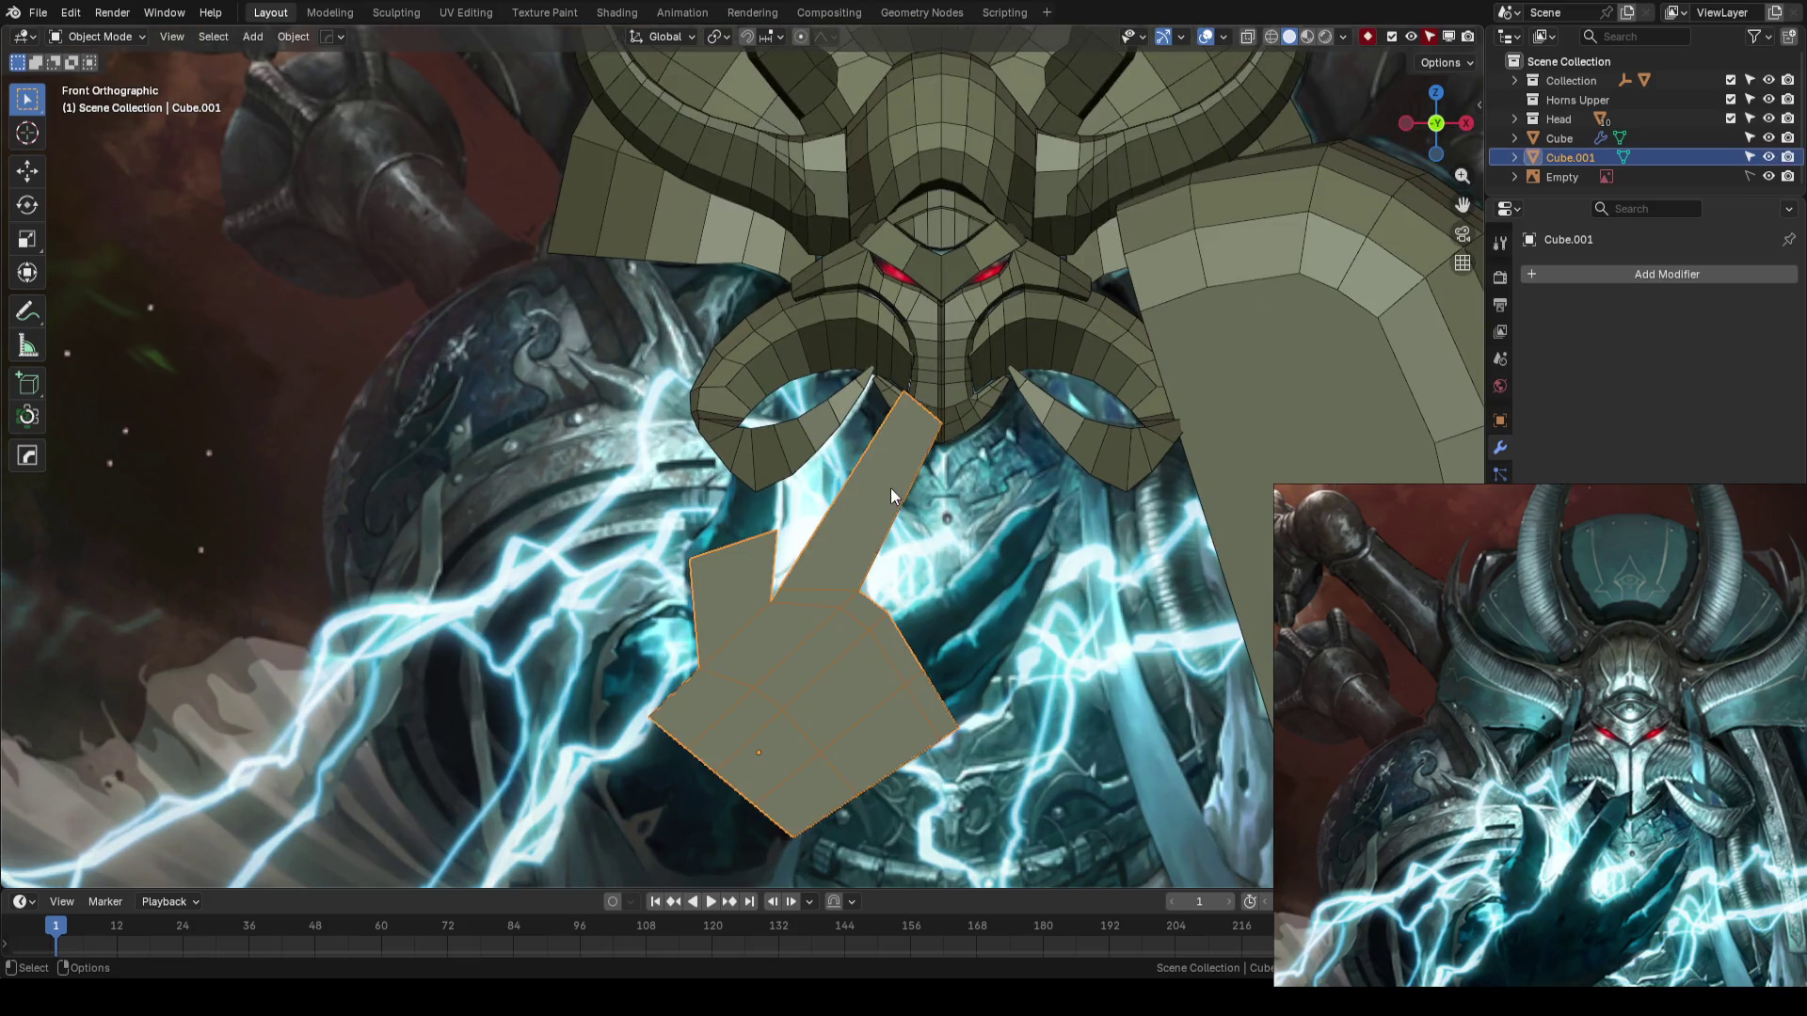
# - In X-ray vertex mode, narrow the hand's fingertip edge and move it down-left
pyautogui.click(890, 487)
pyautogui.press('Tab')
pyautogui.scroll(1, 957, 444)
pyautogui.hotkey('alt', 'z')
pyautogui.scroll(2, 979, 444)
pyautogui.press('1')
pyautogui.press('s')
pyautogui.click(964, 447)
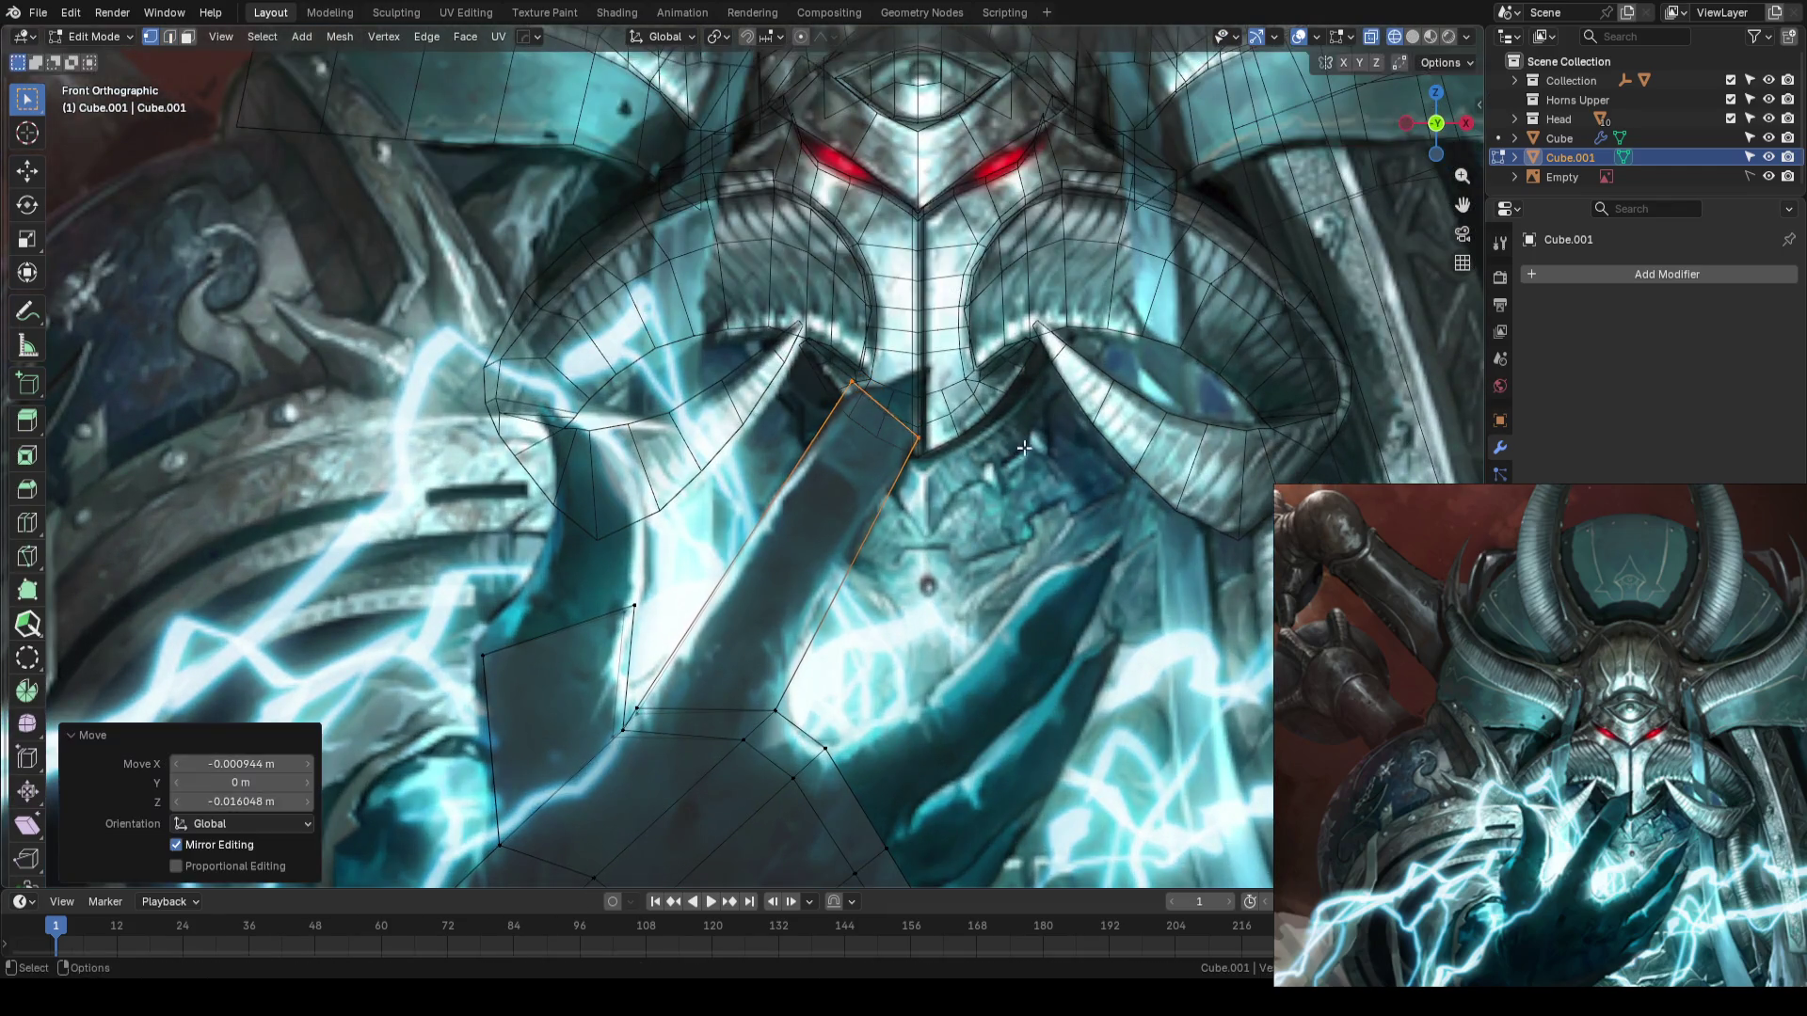
pyautogui.press('g')
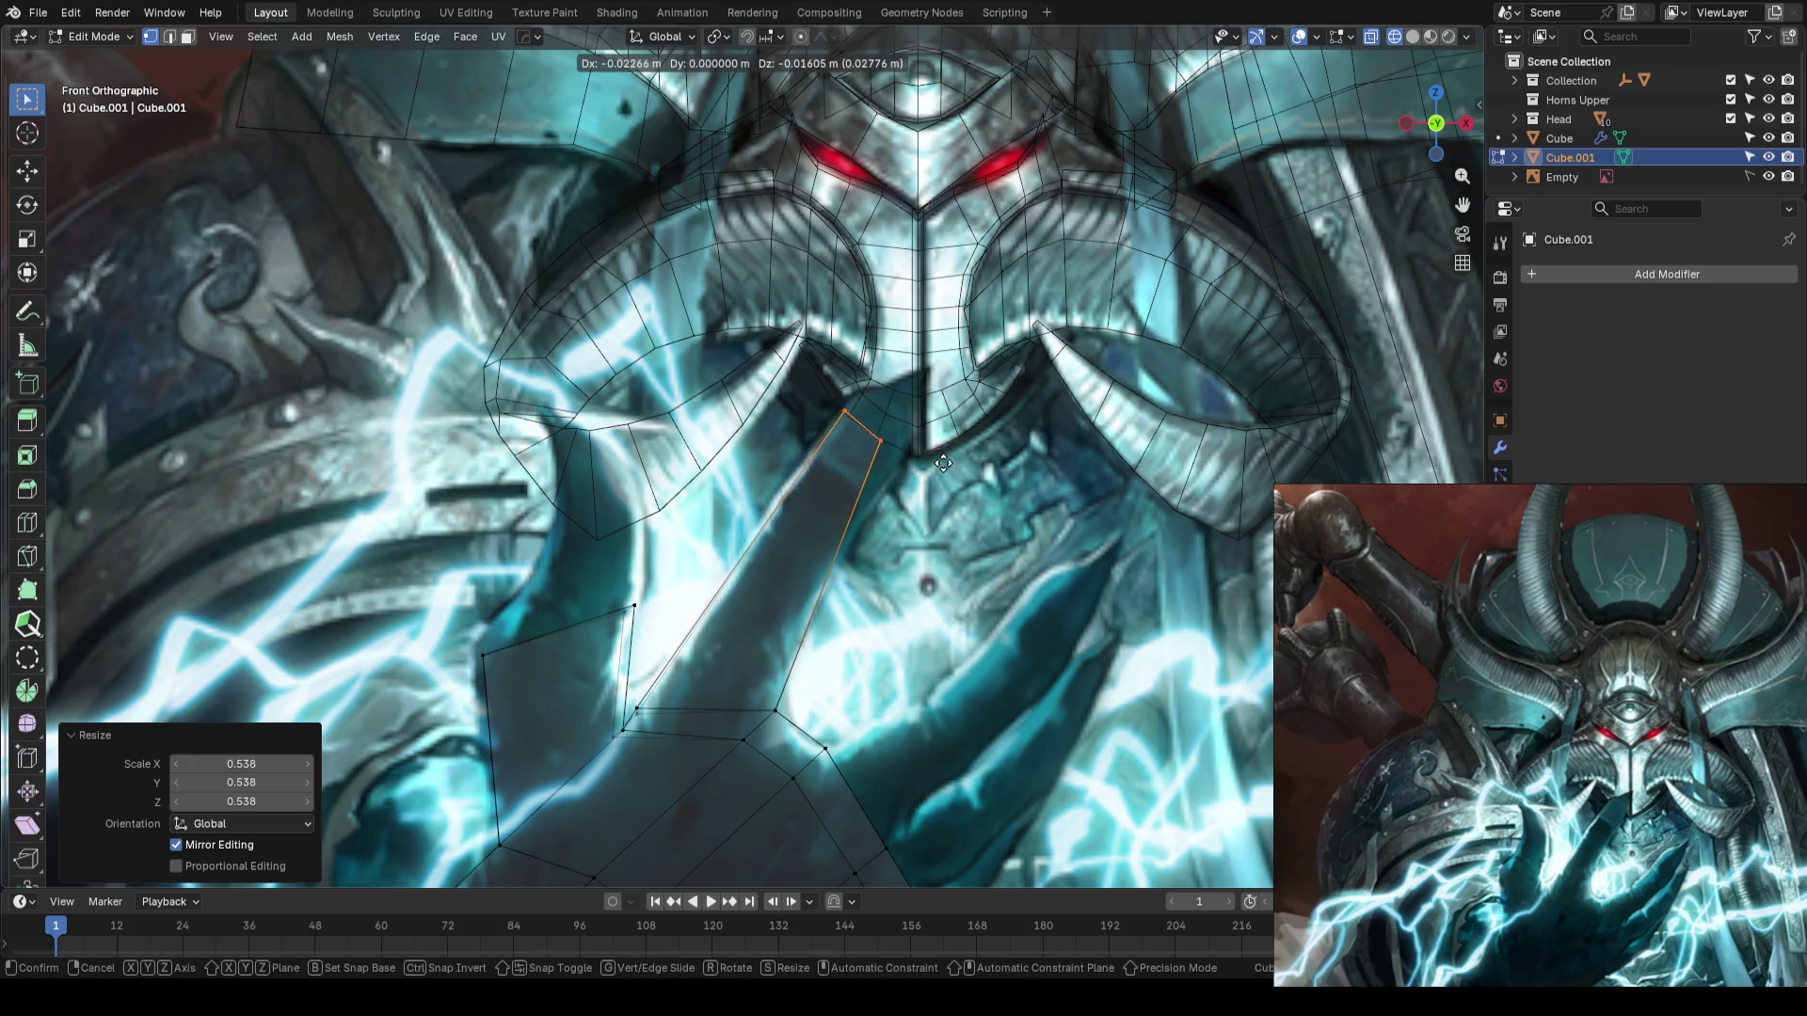
pyautogui.click(945, 464)
# - Select the thumb-side face and extrude it outward in front view with X-ray off
pyautogui.click(894, 549)
pyautogui.scroll(-3, 894, 549)
pyautogui.scroll(2, 894, 549)
pyautogui.moveTo(895, 549)
pyautogui.keyDown('shift'); pyautogui.mouseDown(button='middle')
pyautogui.moveTo(843, 338)
pyautogui.moveTo(835, 407)
pyautogui.moveTo(697, 490)
pyautogui.mouseUp(button='middle'); pyautogui.keyUp('shift')
pyautogui.click(696, 491)
pyautogui.press('KP_1')
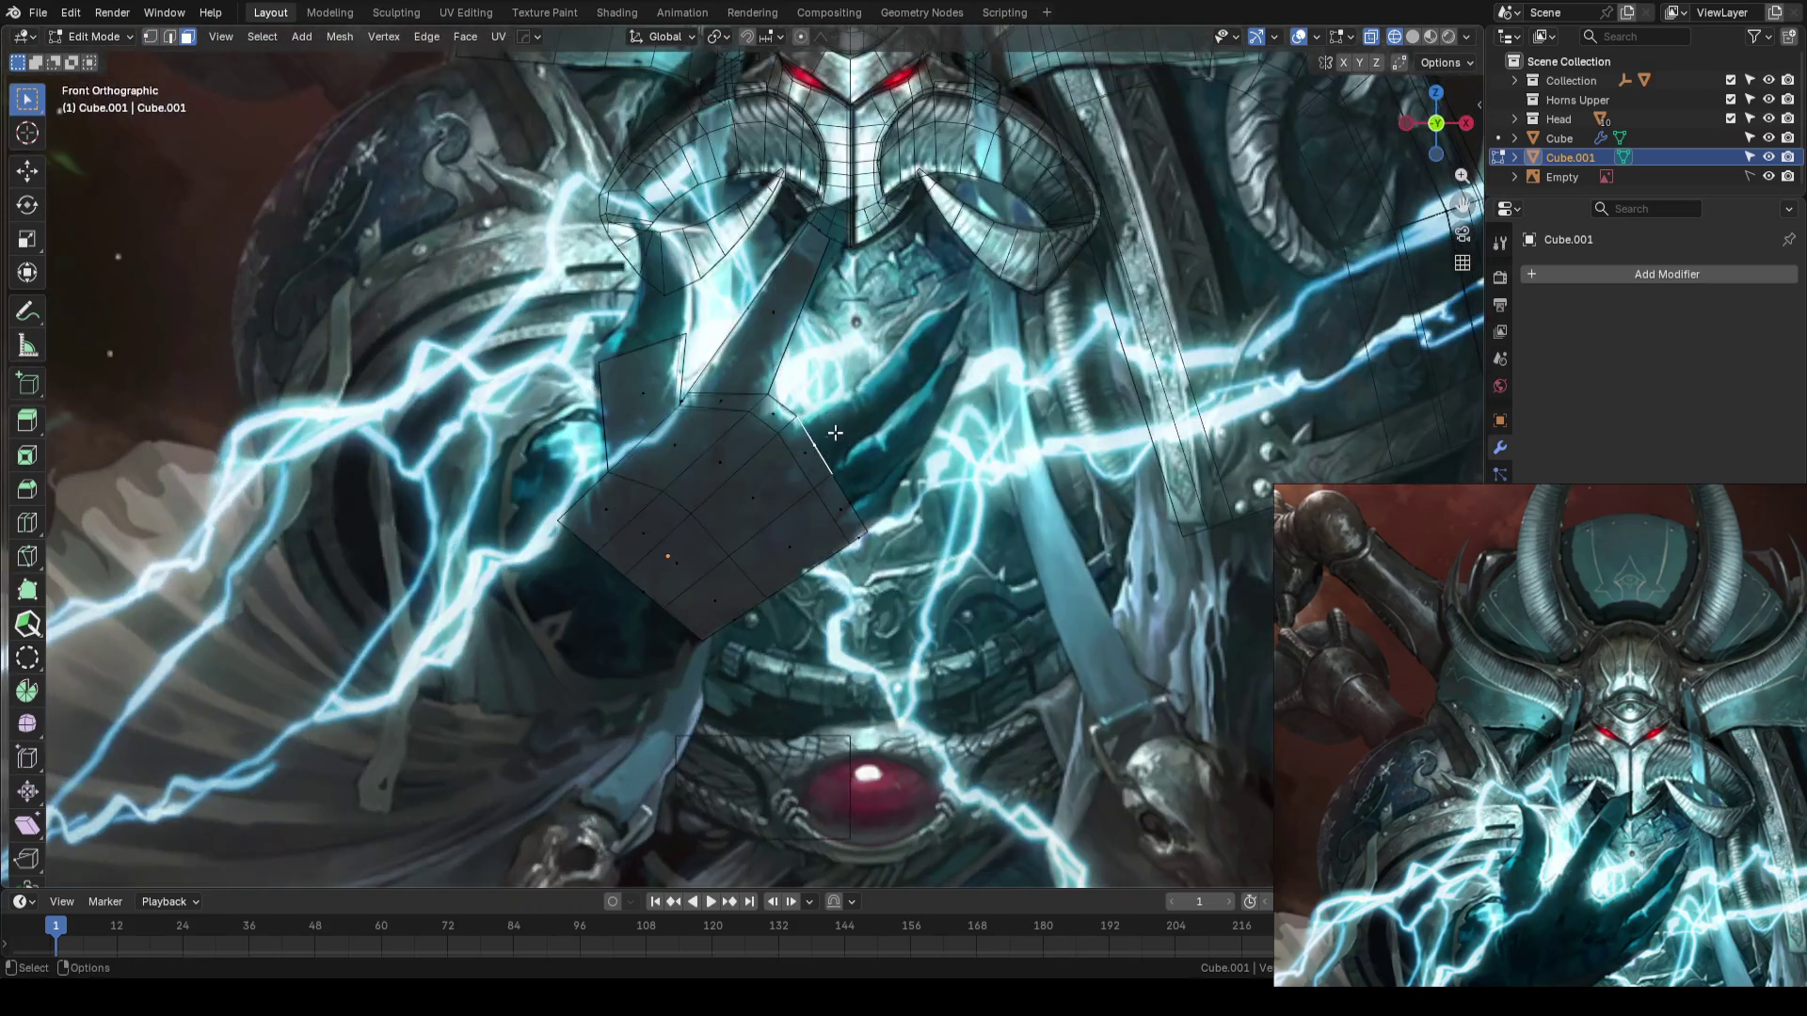
pyautogui.hotkey('shift', 'z')
pyautogui.press('e')
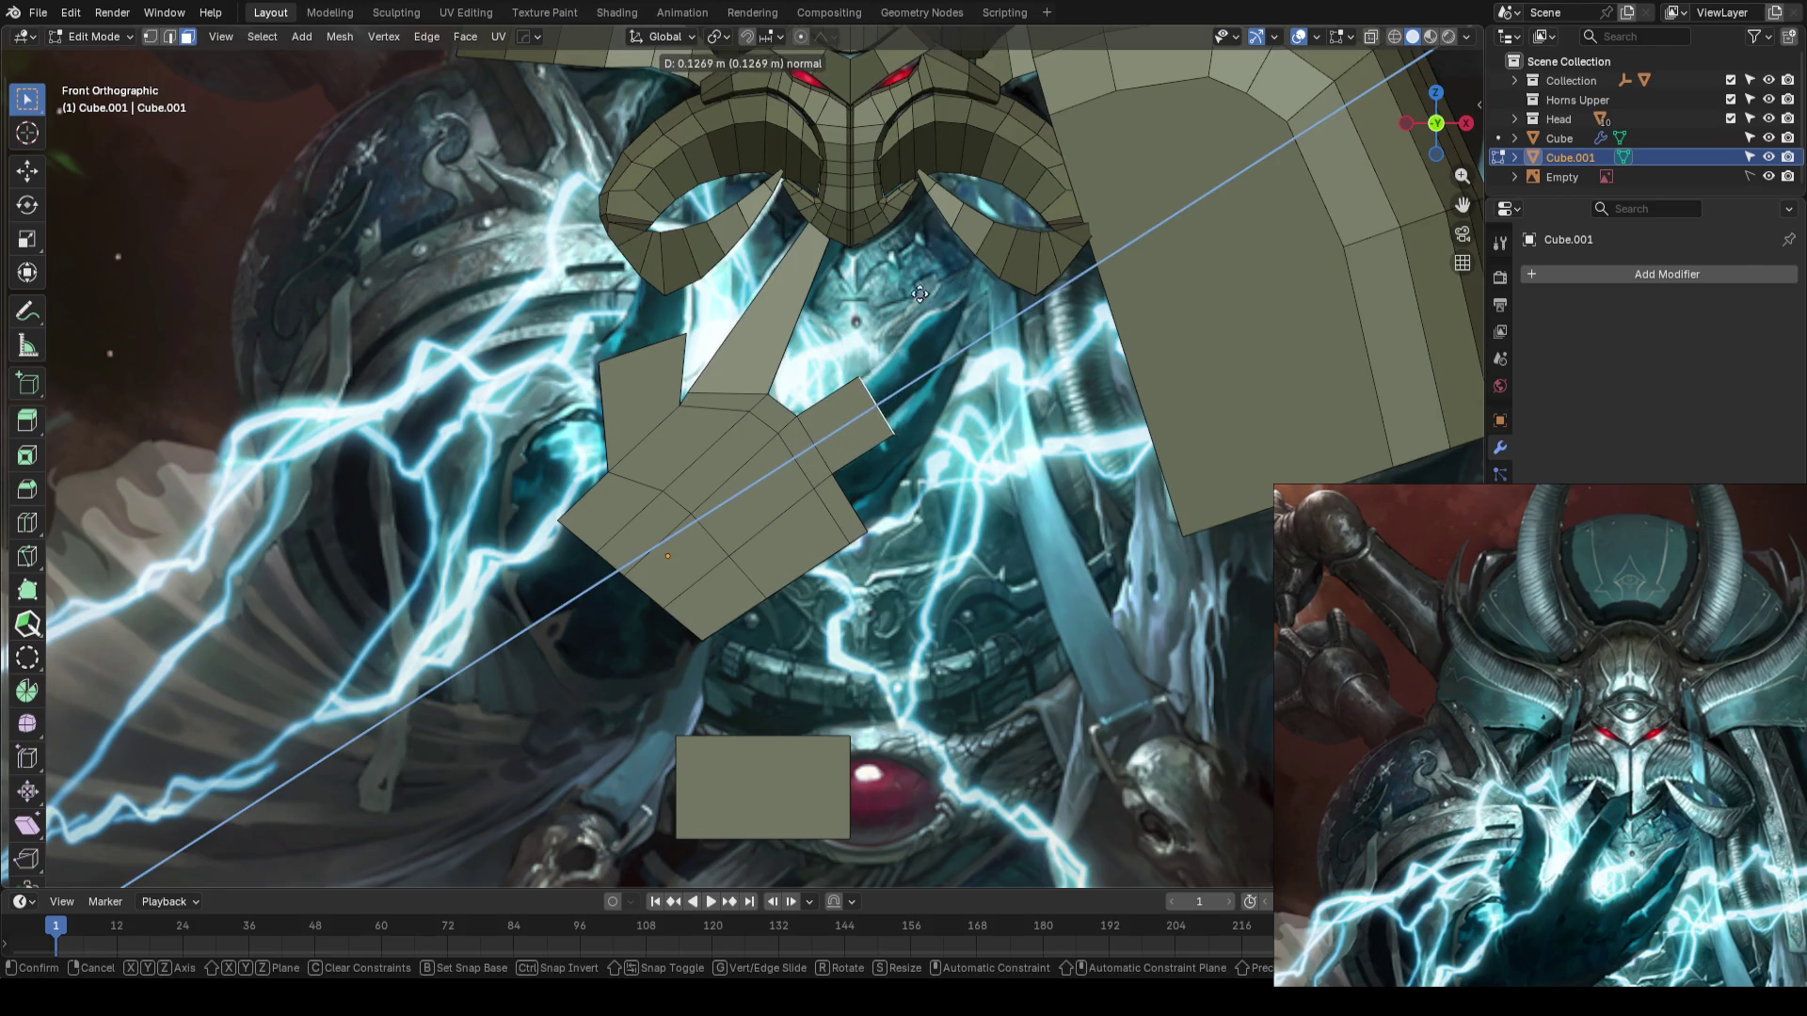
pyautogui.click(927, 301)
# - Shrink the thumb face, extrude it a second time and scale the tip smaller
pyautogui.scroll(1, 931, 310)
pyautogui.keyDown('shift'); pyautogui.moveTo(931, 311); pyautogui.dragTo(998, 455, button='middle'); pyautogui.keyUp('shift')
pyautogui.scroll(1, 998, 455)
pyautogui.press('s')
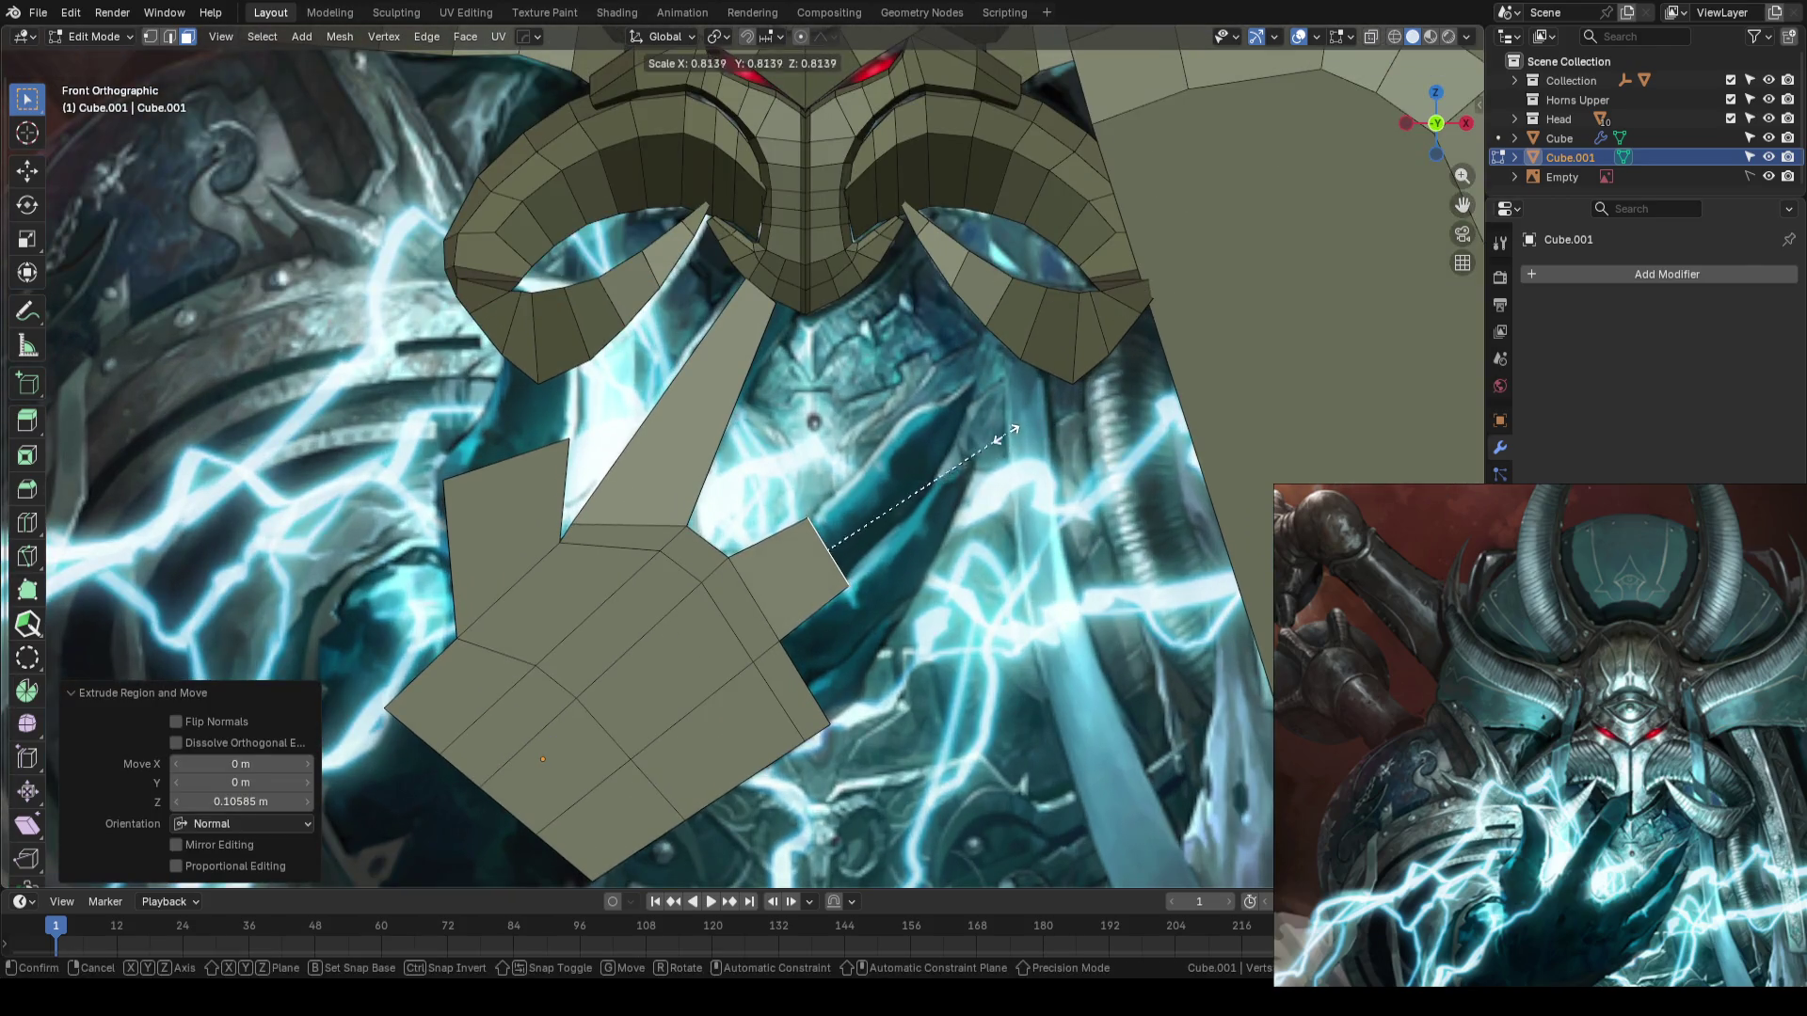
pyautogui.click(988, 439)
pyautogui.press('e')
pyautogui.click(1011, 375)
pyautogui.press('s')
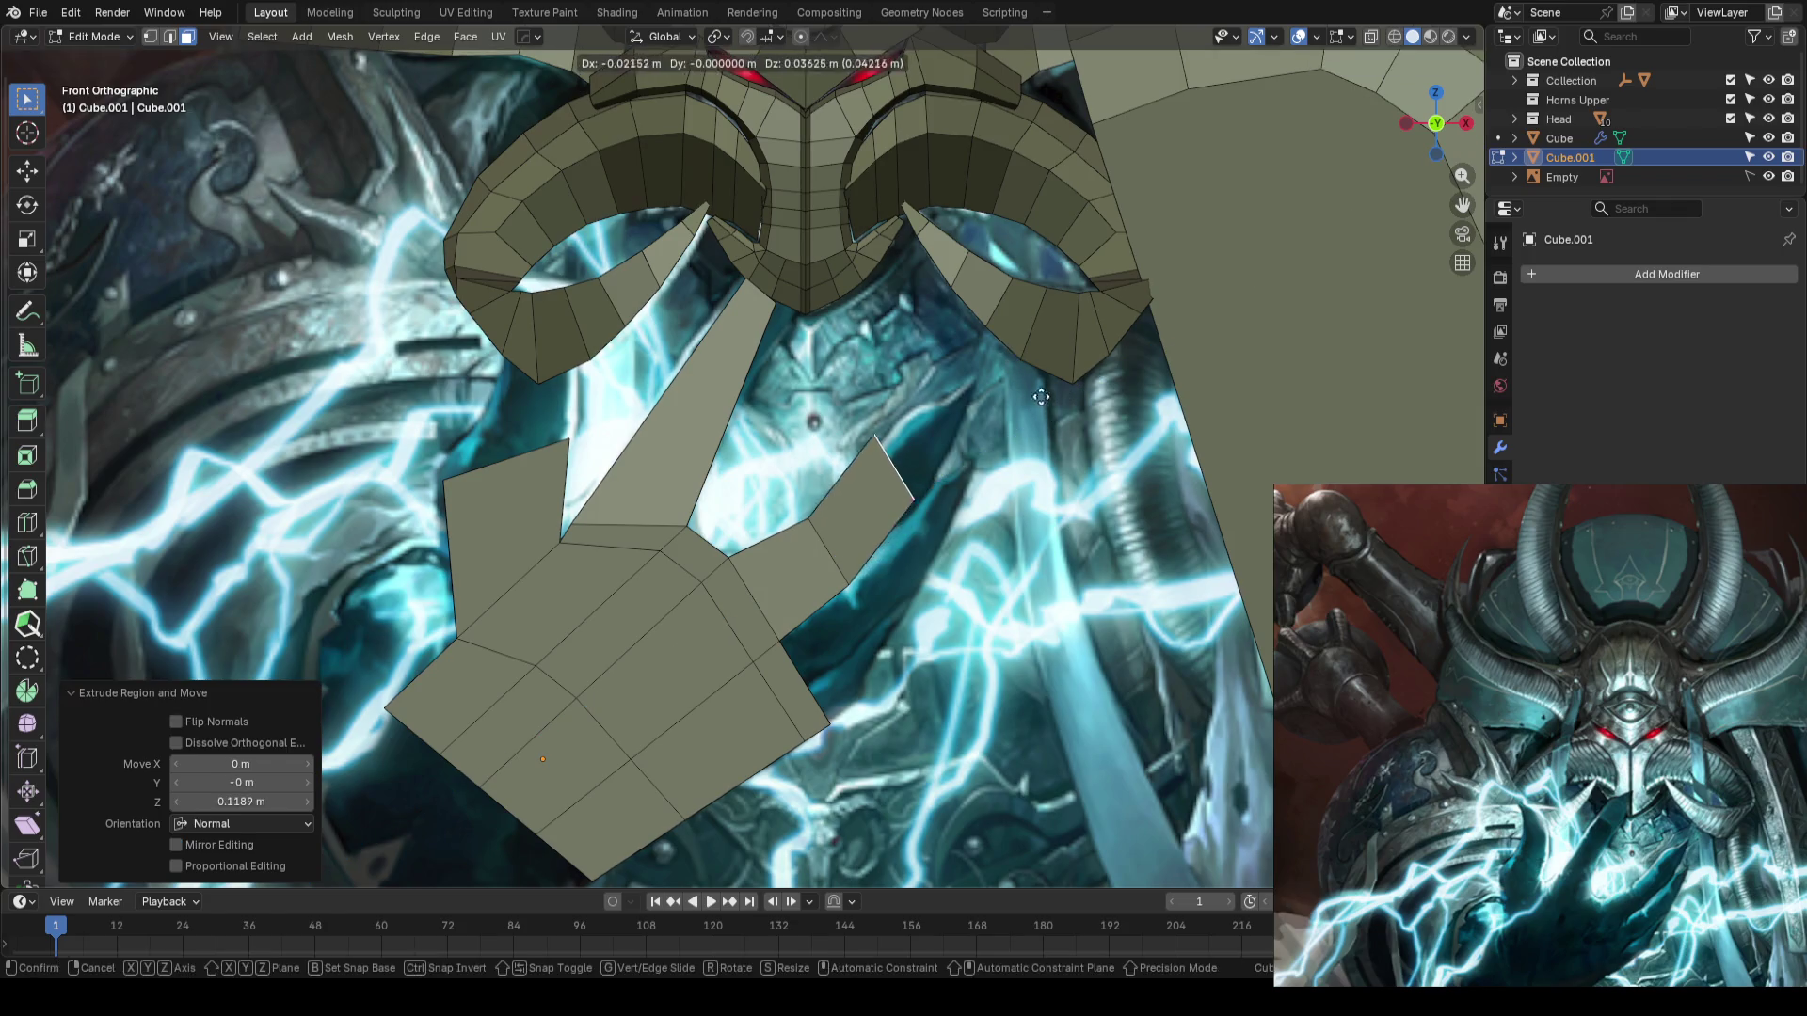
pyautogui.click(1039, 399)
pyautogui.press('s')
pyautogui.click(1002, 433)
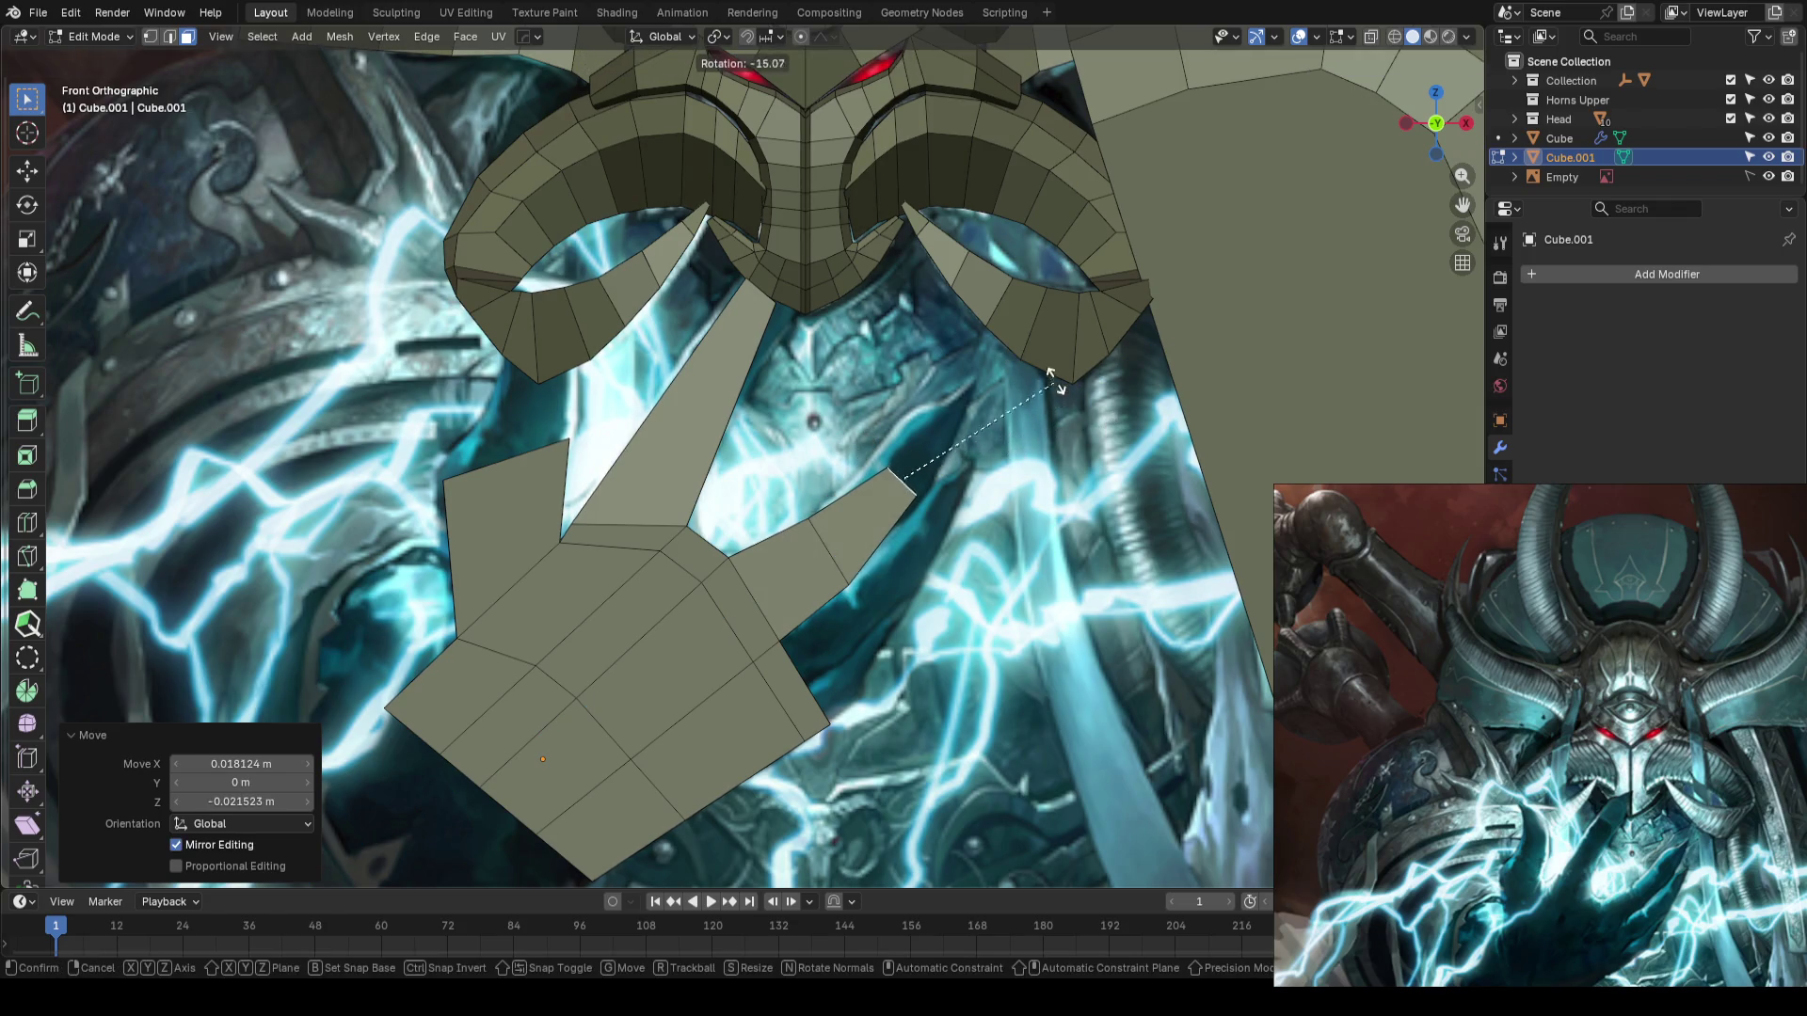
# - Rotate the thumb's cross edge to angle the thumb, keeping its position unchanged
pyautogui.press('2')
pyautogui.click(829, 551)
pyautogui.press('r')
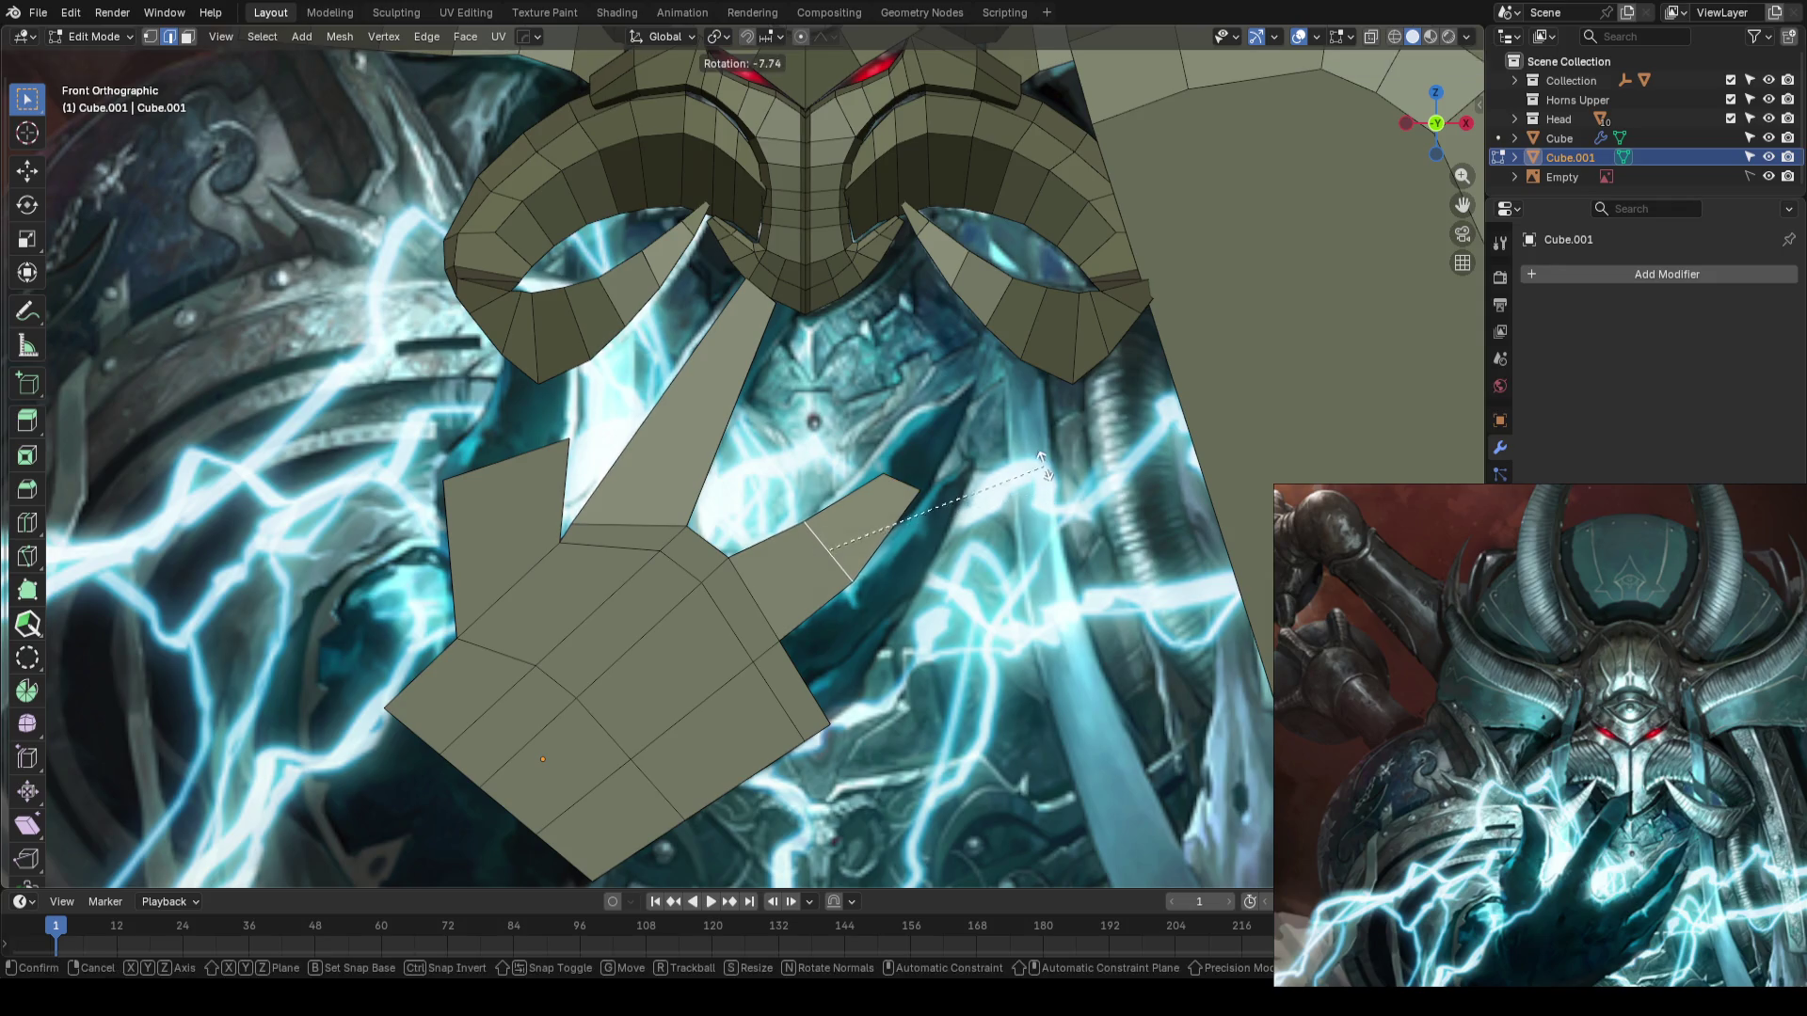
pyautogui.click(898, 475)
pyautogui.press('r')
pyautogui.click(1007, 473)
pyautogui.press('g')
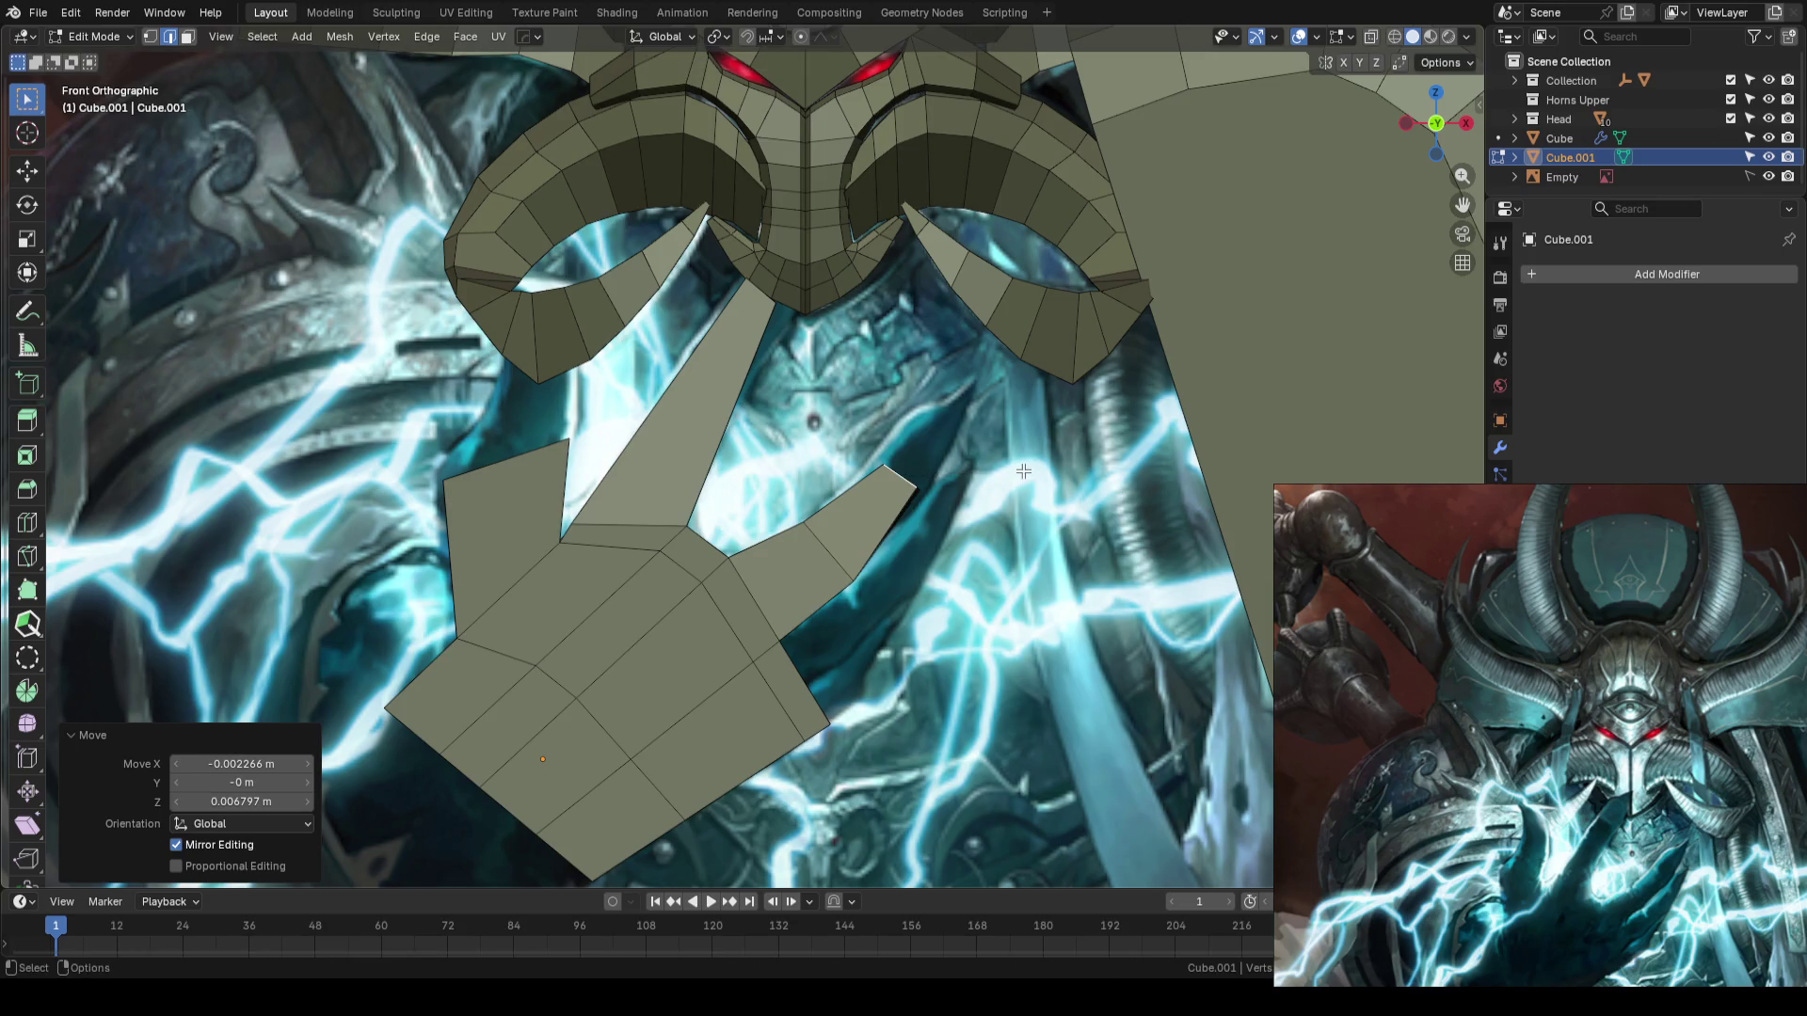
pyautogui.rightClick(1022, 472)
# - Turn X-ray on, box-select the thumb-tip vertices and nudge them slightly
pyautogui.hotkey('alt', 'z')
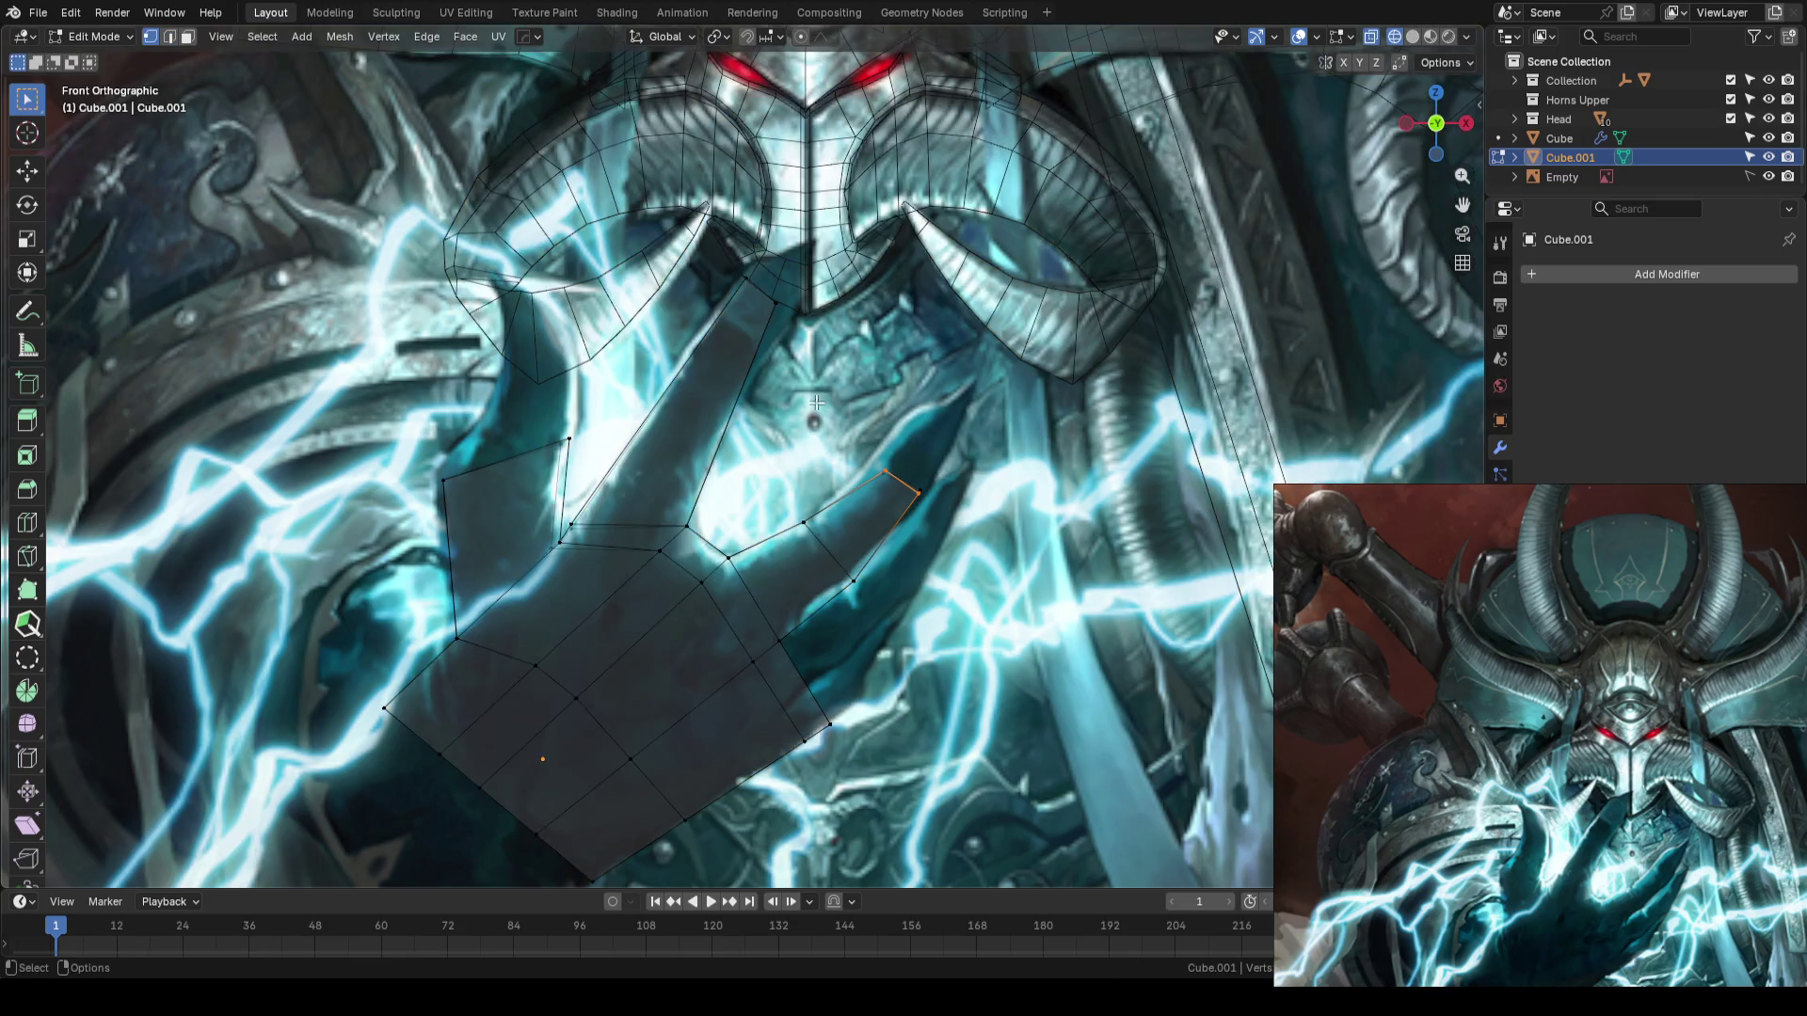
pyautogui.scroll(1, 988, 465)
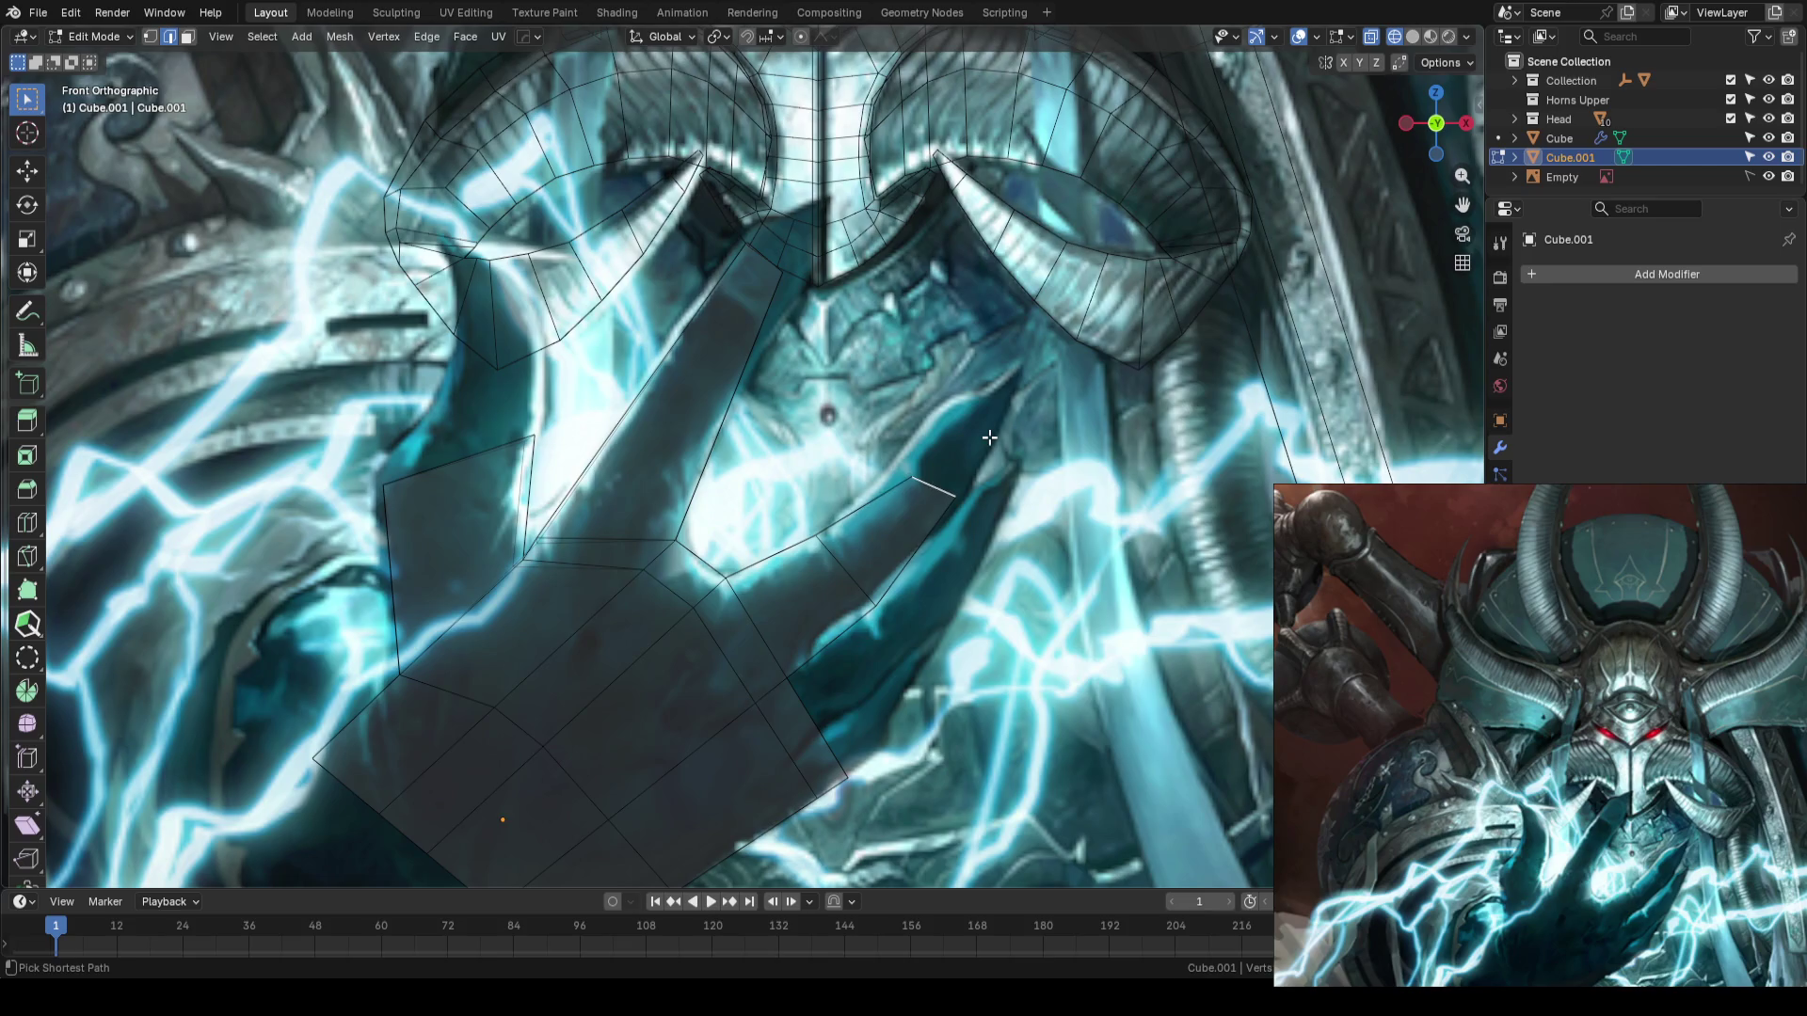
pyautogui.moveTo(849, 432); pyautogui.dragTo(899, 465)
pyautogui.press('g')
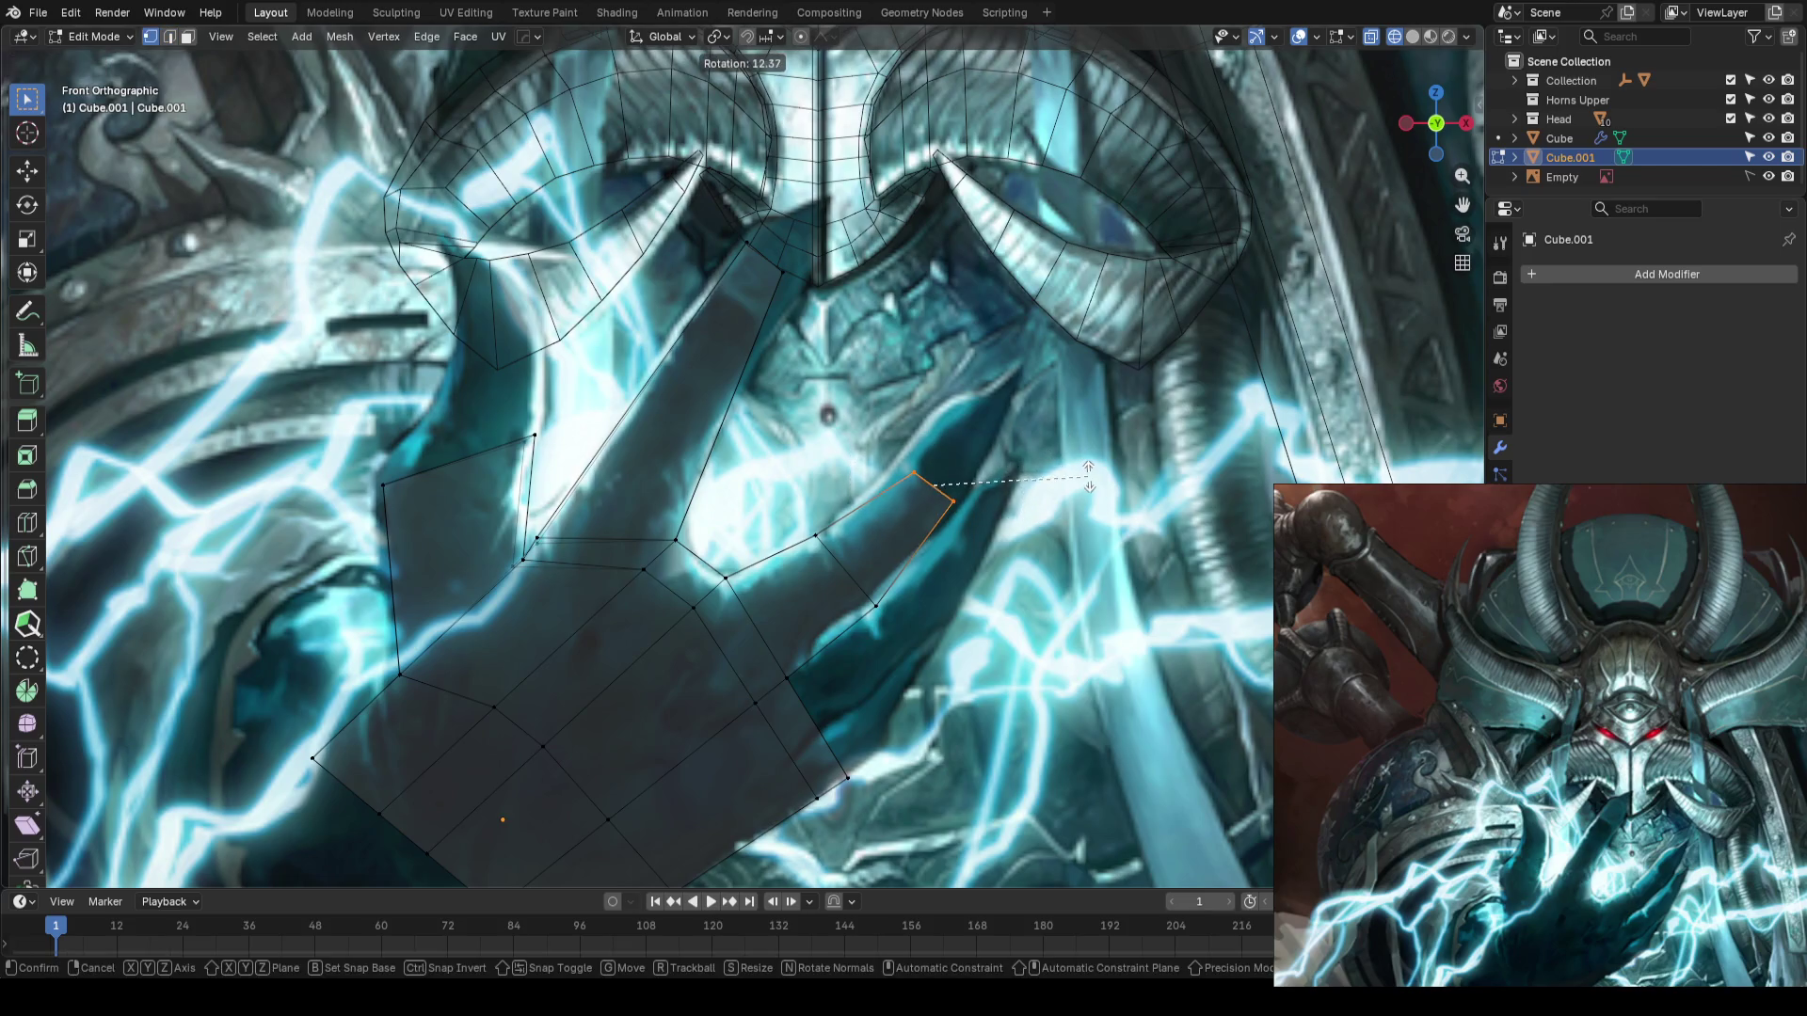
pyautogui.click(893, 457)
pyautogui.press('s')
pyautogui.press('Escape')
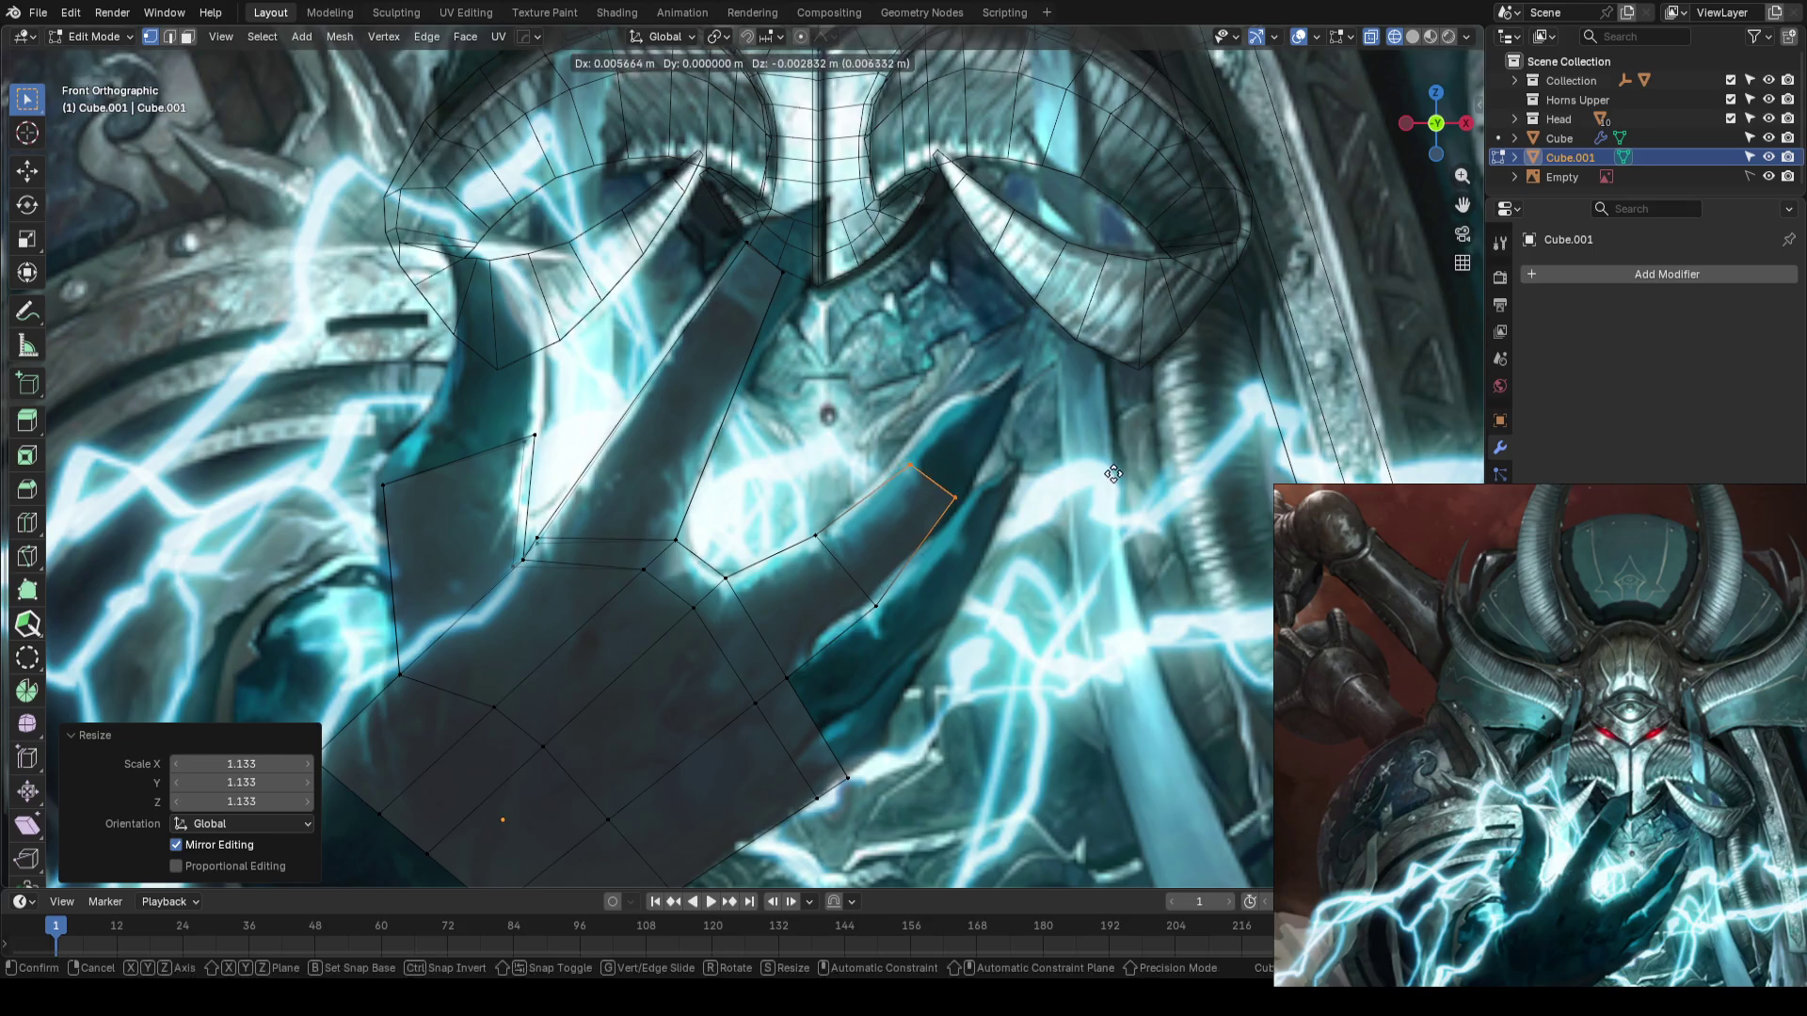
# - Extrude the thumb-tip face outward to lengthen the thumb and scale the new tip
pyautogui.press('3')
pyautogui.press('e')
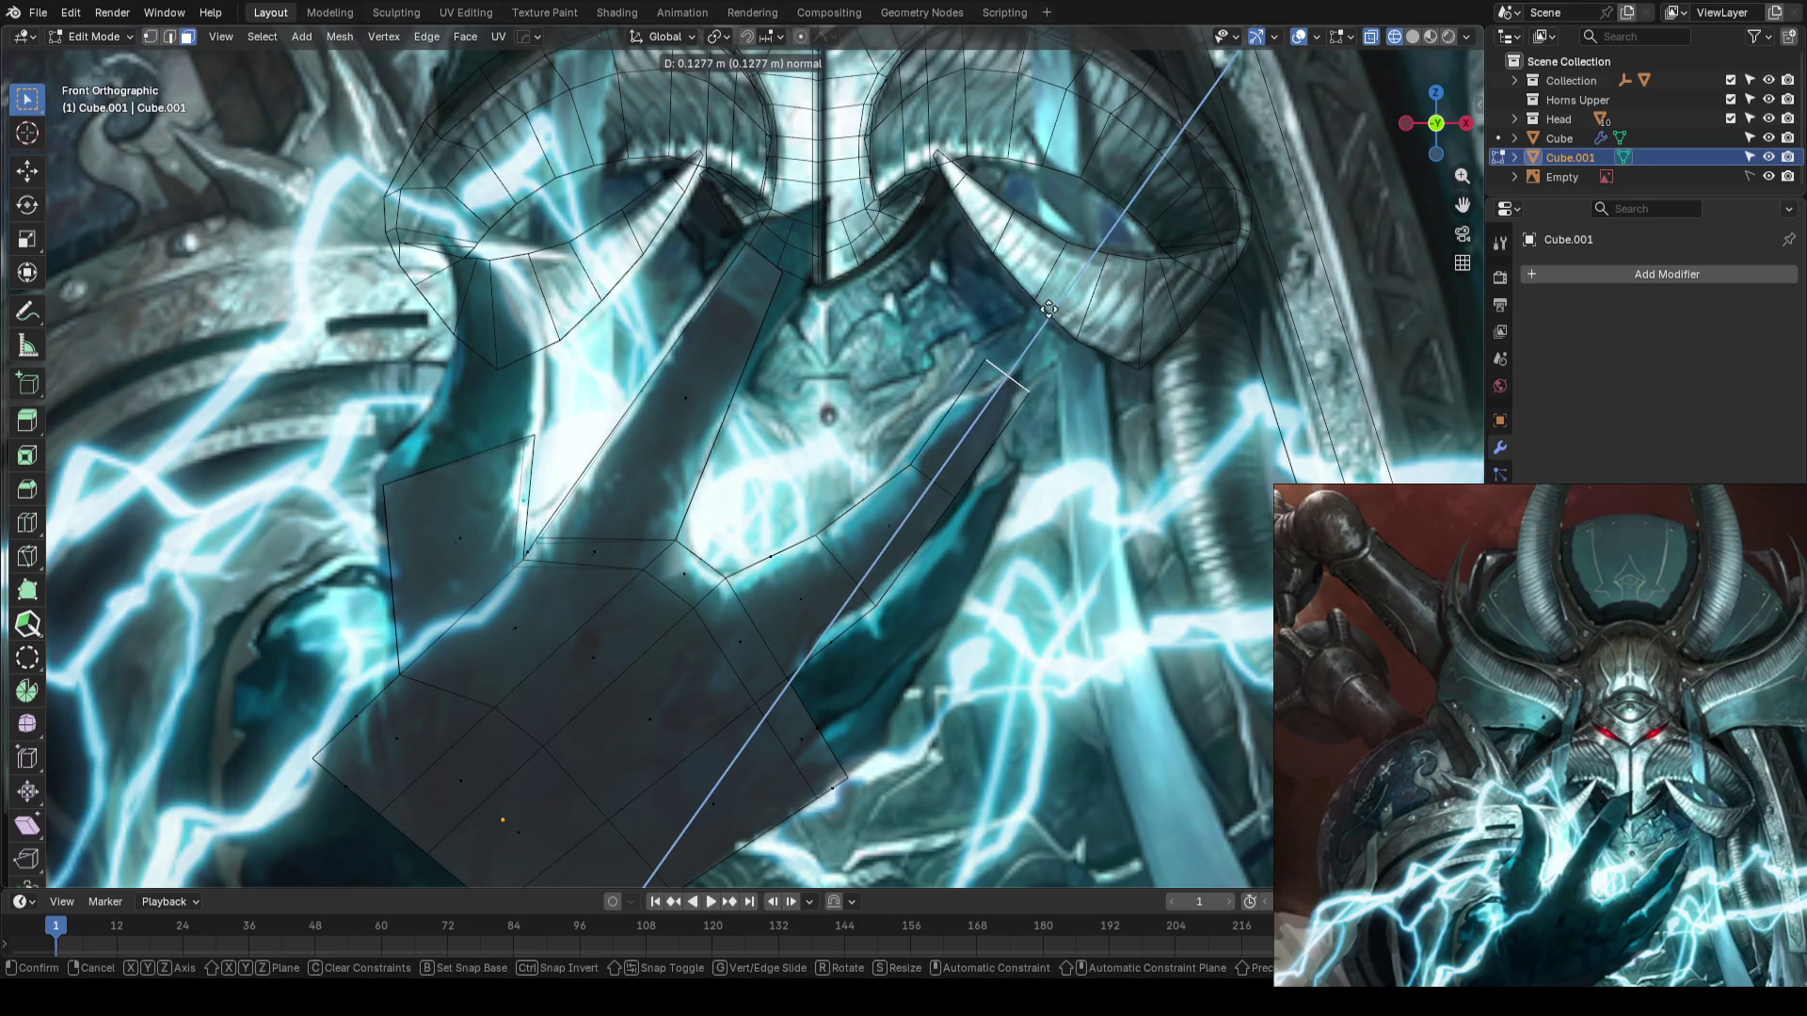
pyautogui.click(1049, 313)
pyautogui.press('s')
pyautogui.click(1204, 378)
pyautogui.scroll(-3, 946, 380)
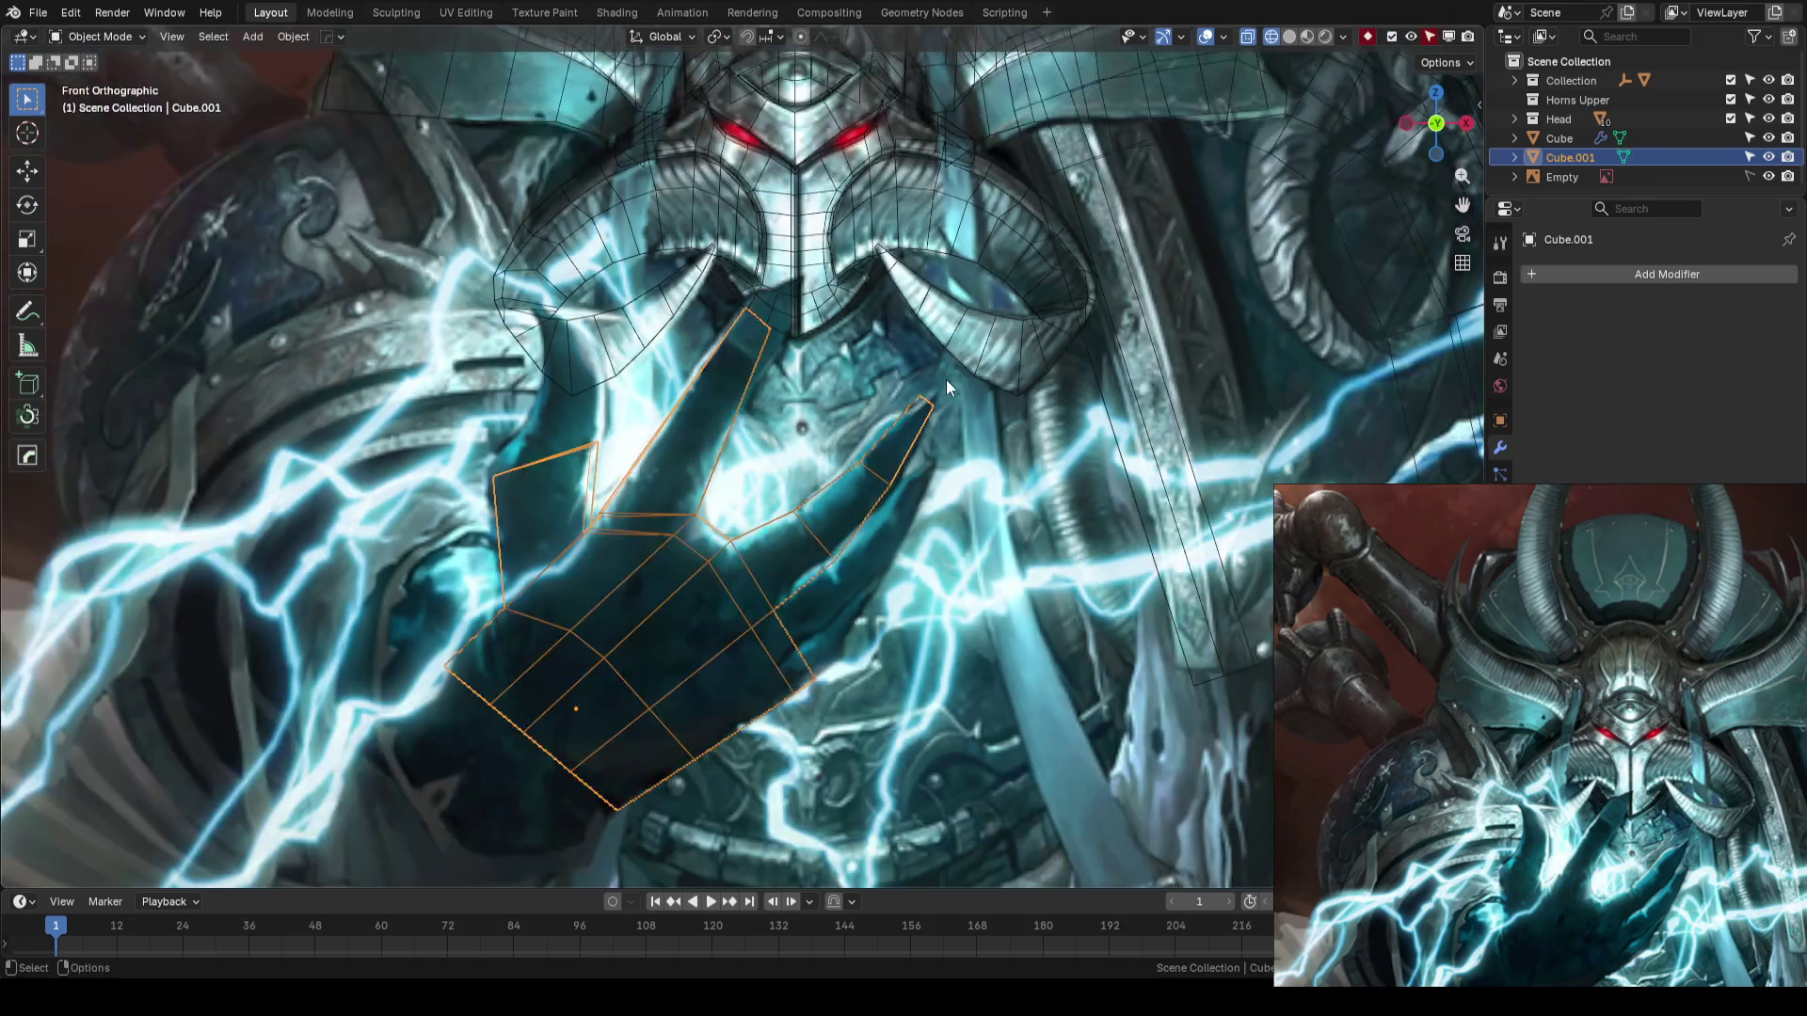
# - Return to Object Mode, deselect the hand and save the blockout
pyautogui.press('Tab')
pyautogui.scroll(-2, 934, 382)
pyautogui.click(845, 528)
pyautogui.hotkey('ctrl', 's')
# - Orbit to inspect the thumb in perspective, go back to front view and save again
pyautogui.scroll(-3, 855, 512)
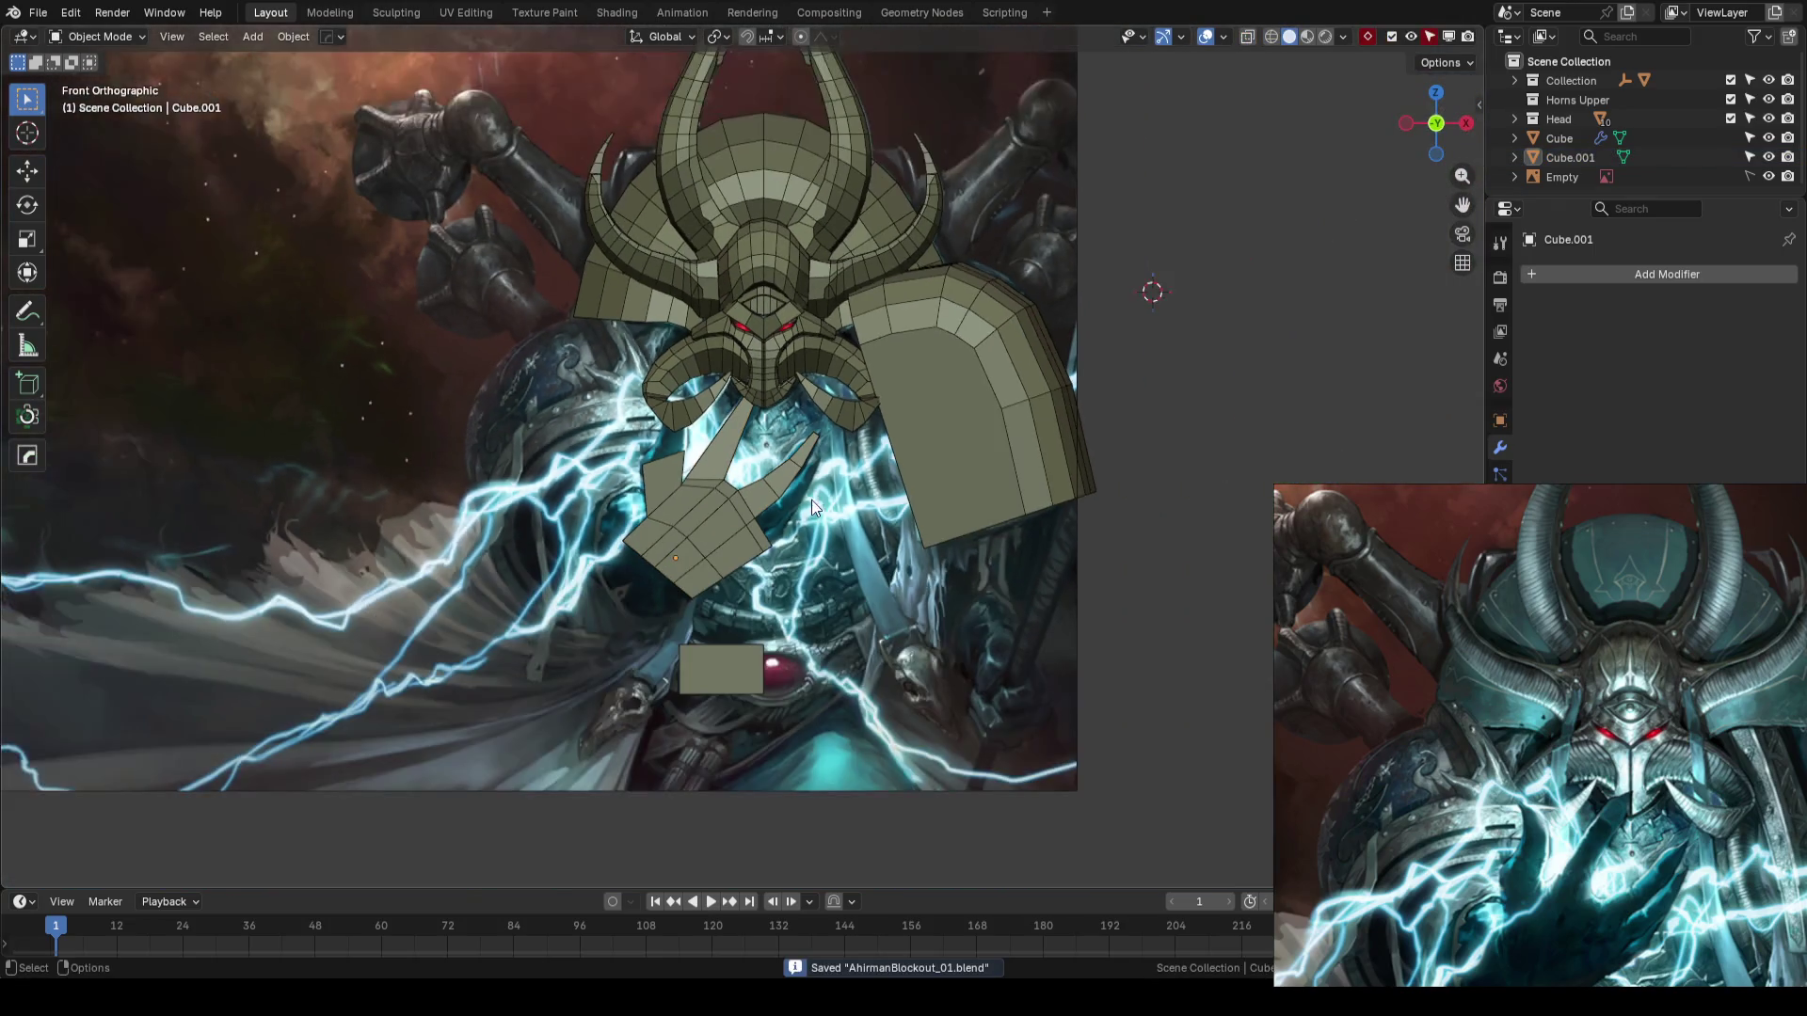
pyautogui.scroll(5, 739, 500)
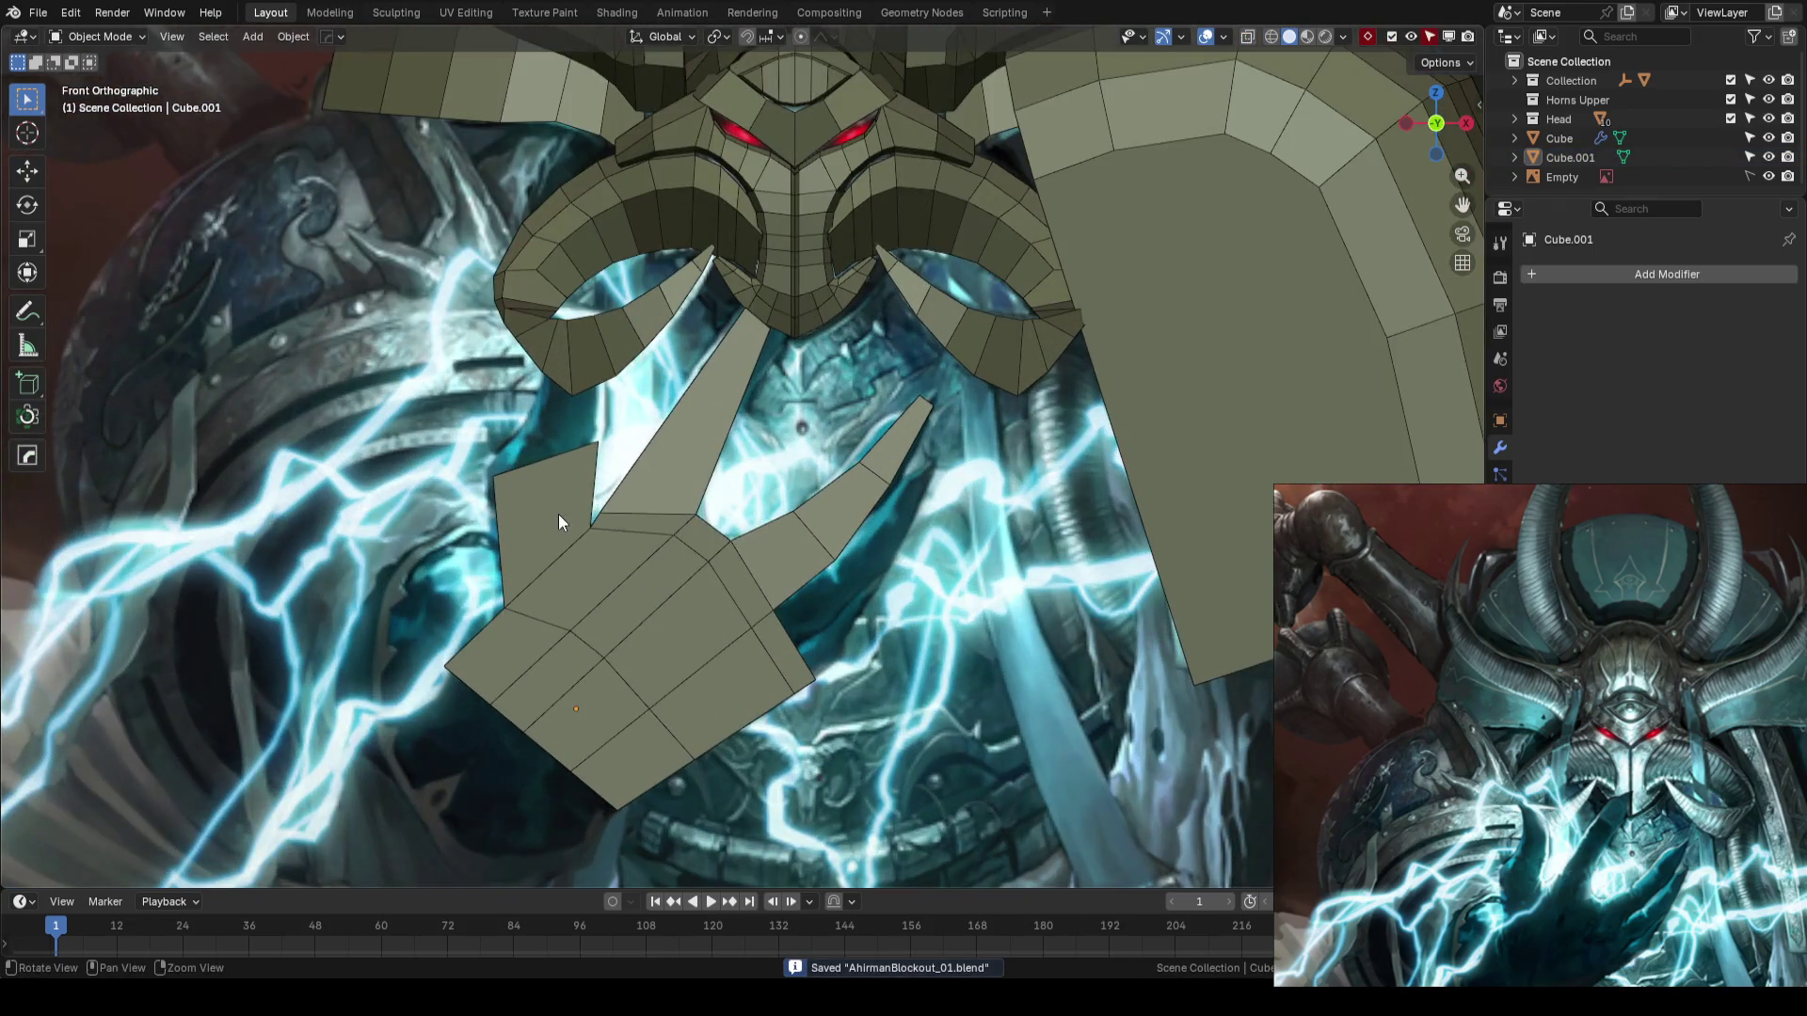
pyautogui.keyDown('shift'); pyautogui.moveTo(557, 515); pyautogui.dragTo(823, 470, button='middle'); pyautogui.keyUp('shift')
pyautogui.scroll(-1, 810, 488)
pyautogui.scroll(-3, 810, 489)
pyautogui.moveTo(798, 346)
pyautogui.mouseDown(button='middle')
pyautogui.moveTo(841, 402)
pyautogui.moveTo(1044, 448)
pyautogui.moveTo(822, 444)
pyautogui.mouseUp(button='middle')
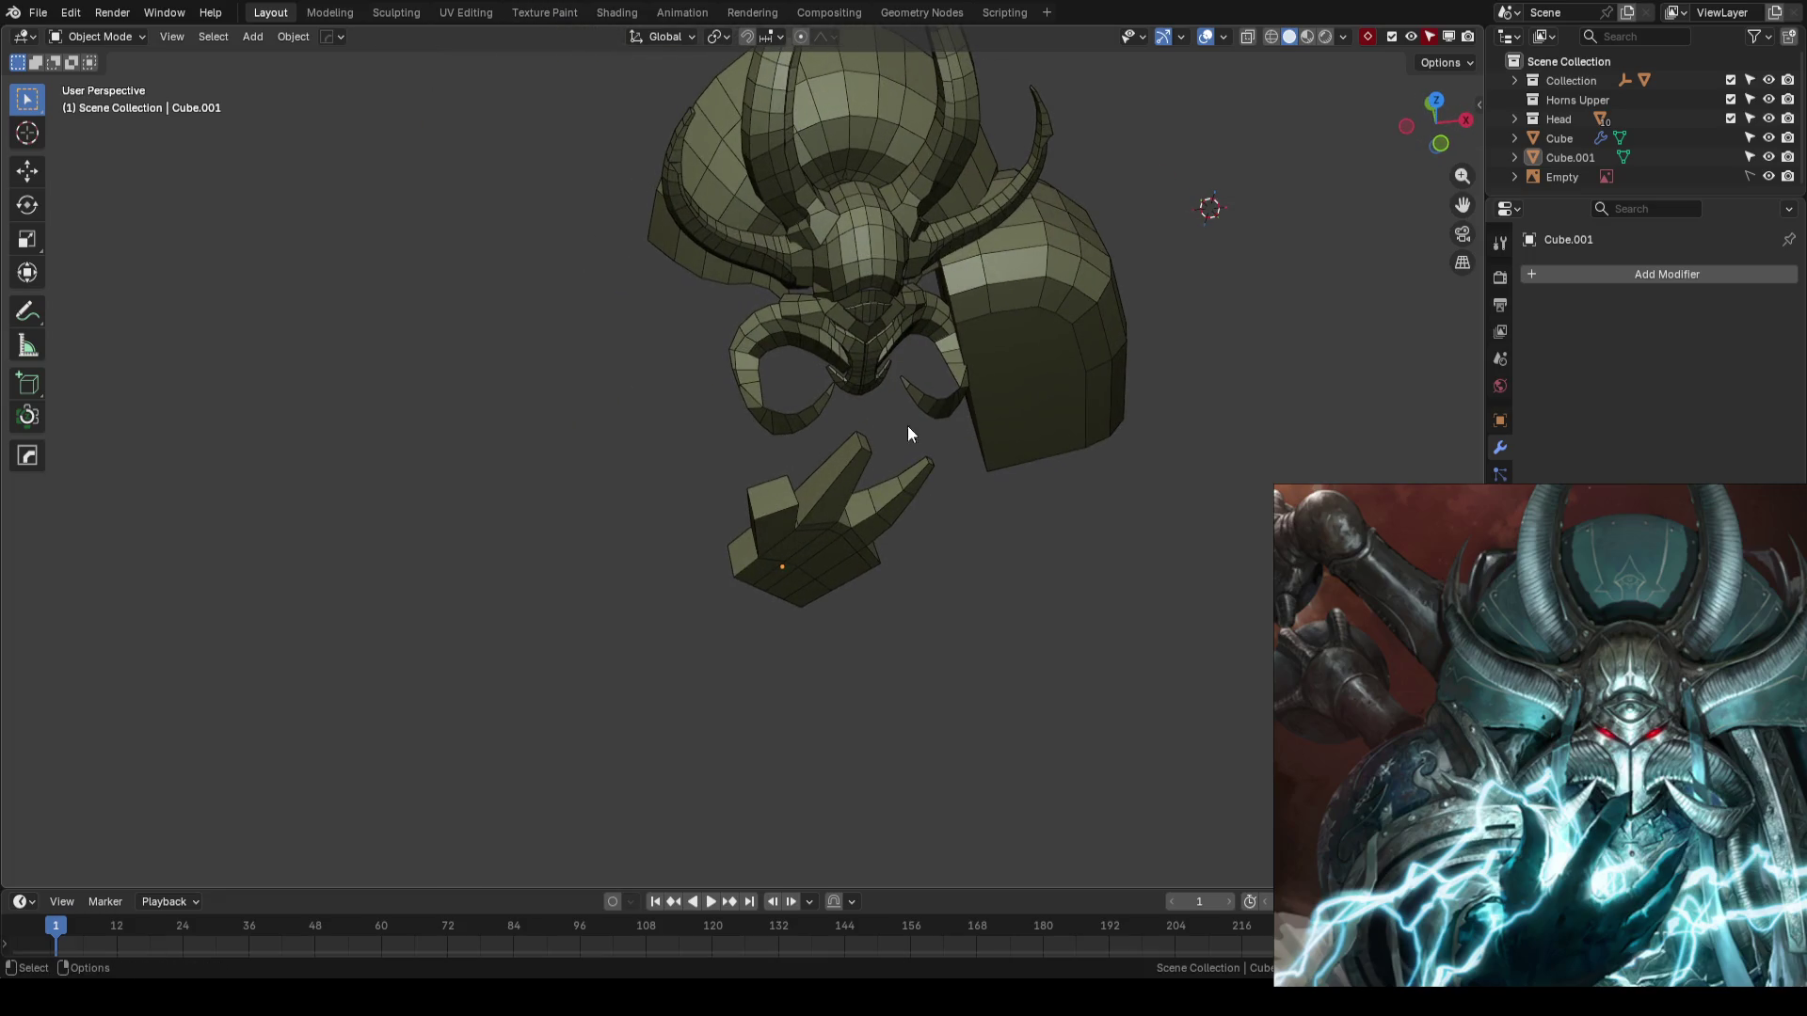
pyautogui.click(1045, 452)
pyautogui.press('KP_1')
pyautogui.click(1087, 612)
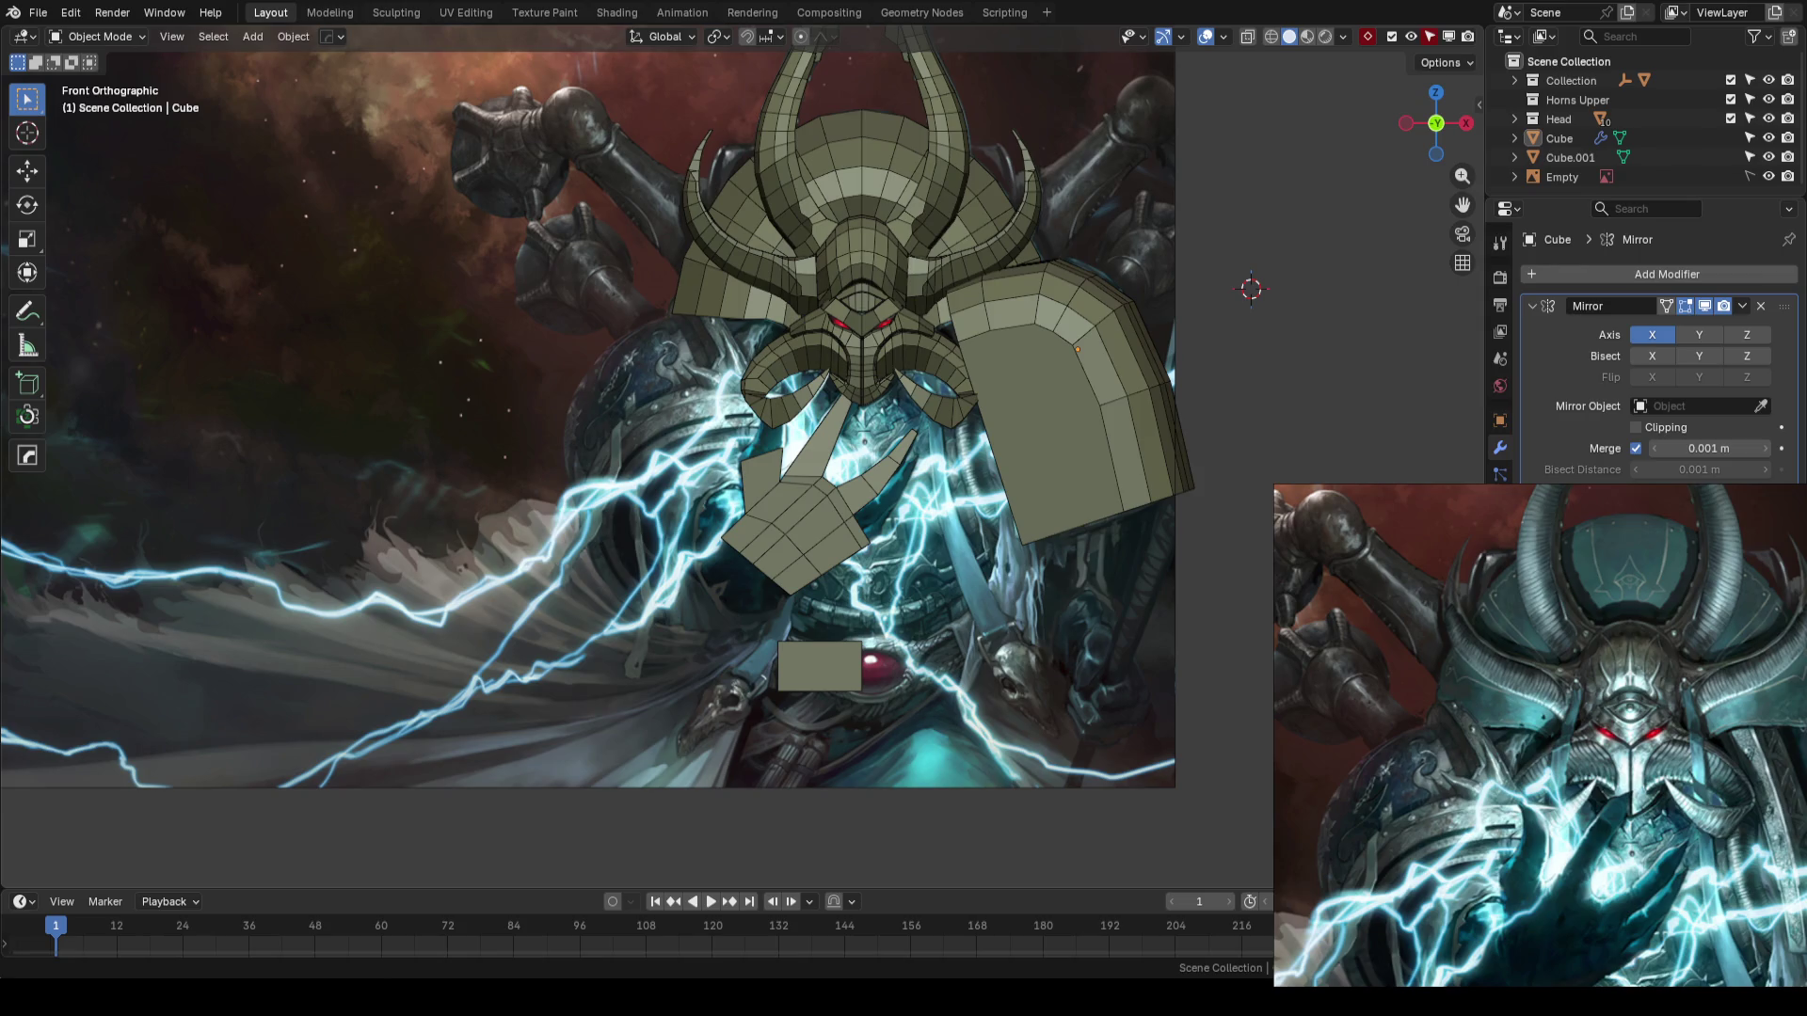
pyautogui.hotkey('ctrl', 's')
pyautogui.scroll(6, 747, 572)
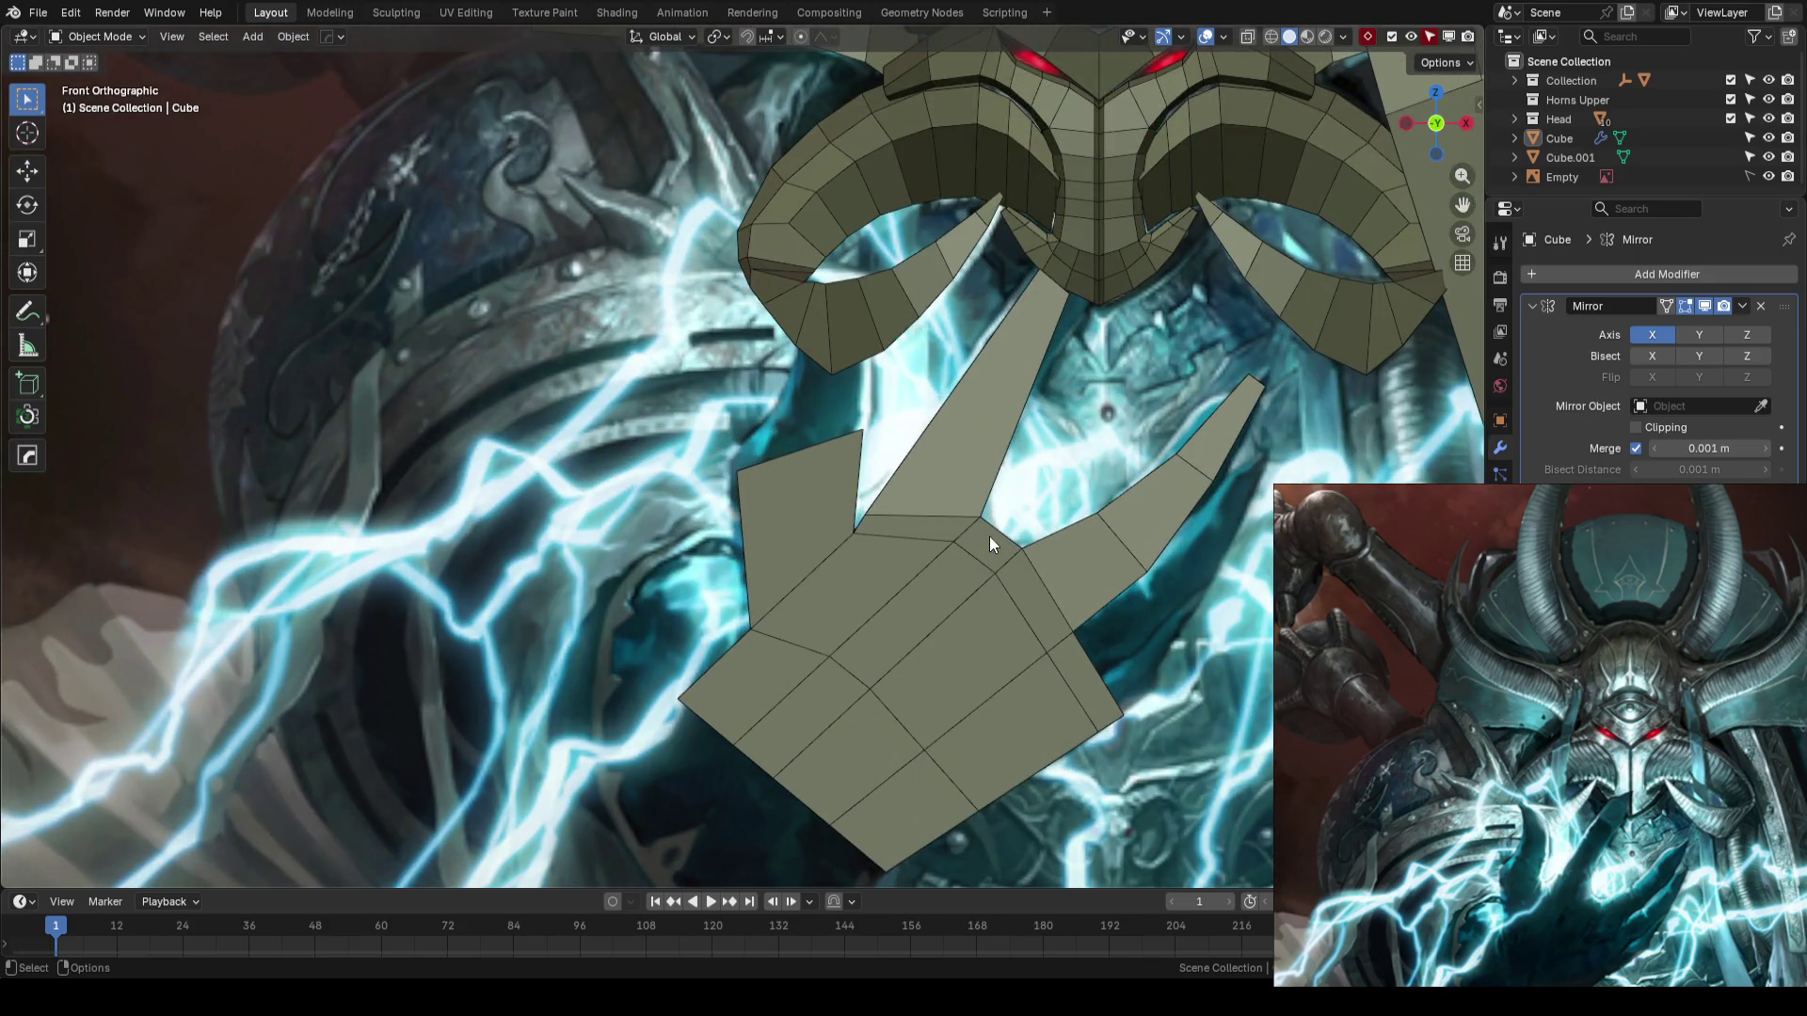
# - Select the hand, enable X-ray in Edit Mode, then save AhrimanBlockout_01.blend
pyautogui.click(991, 537)
pyautogui.hotkey('ctrl', 's')
pyautogui.scroll(-5, 990, 537)
pyautogui.scroll(4, 991, 537)
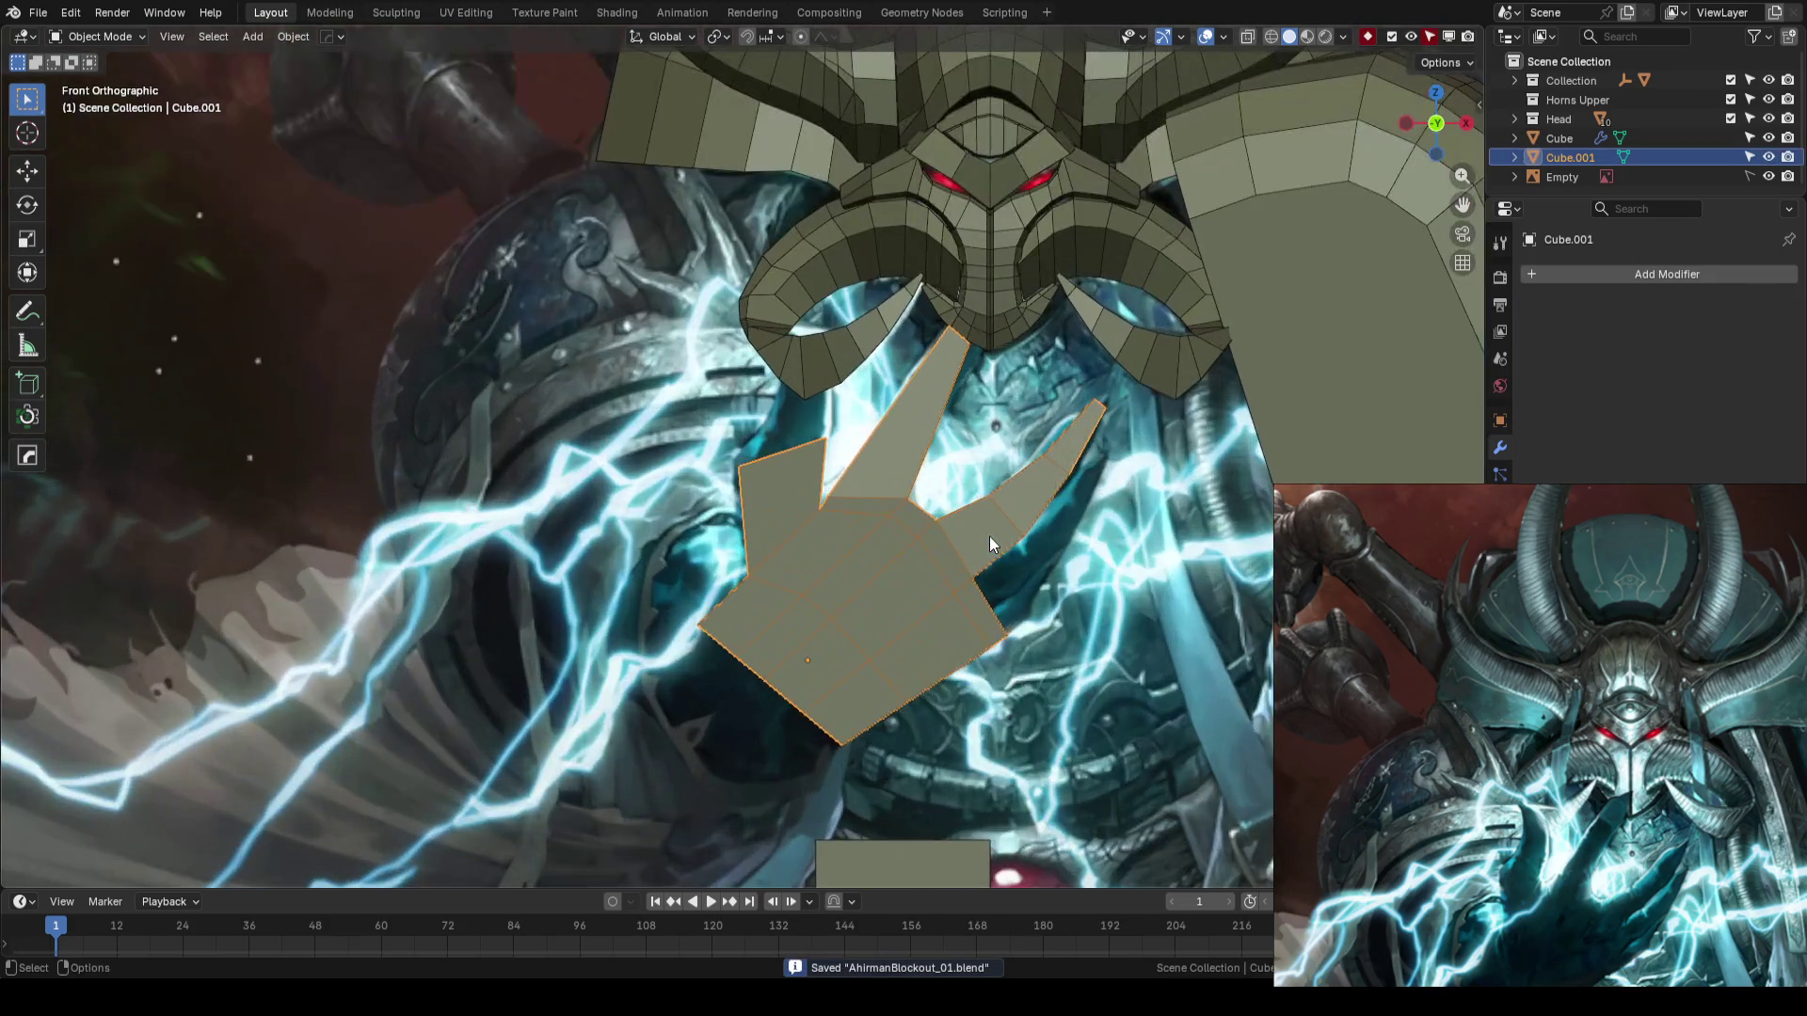
pyautogui.scroll(-3, 991, 536)
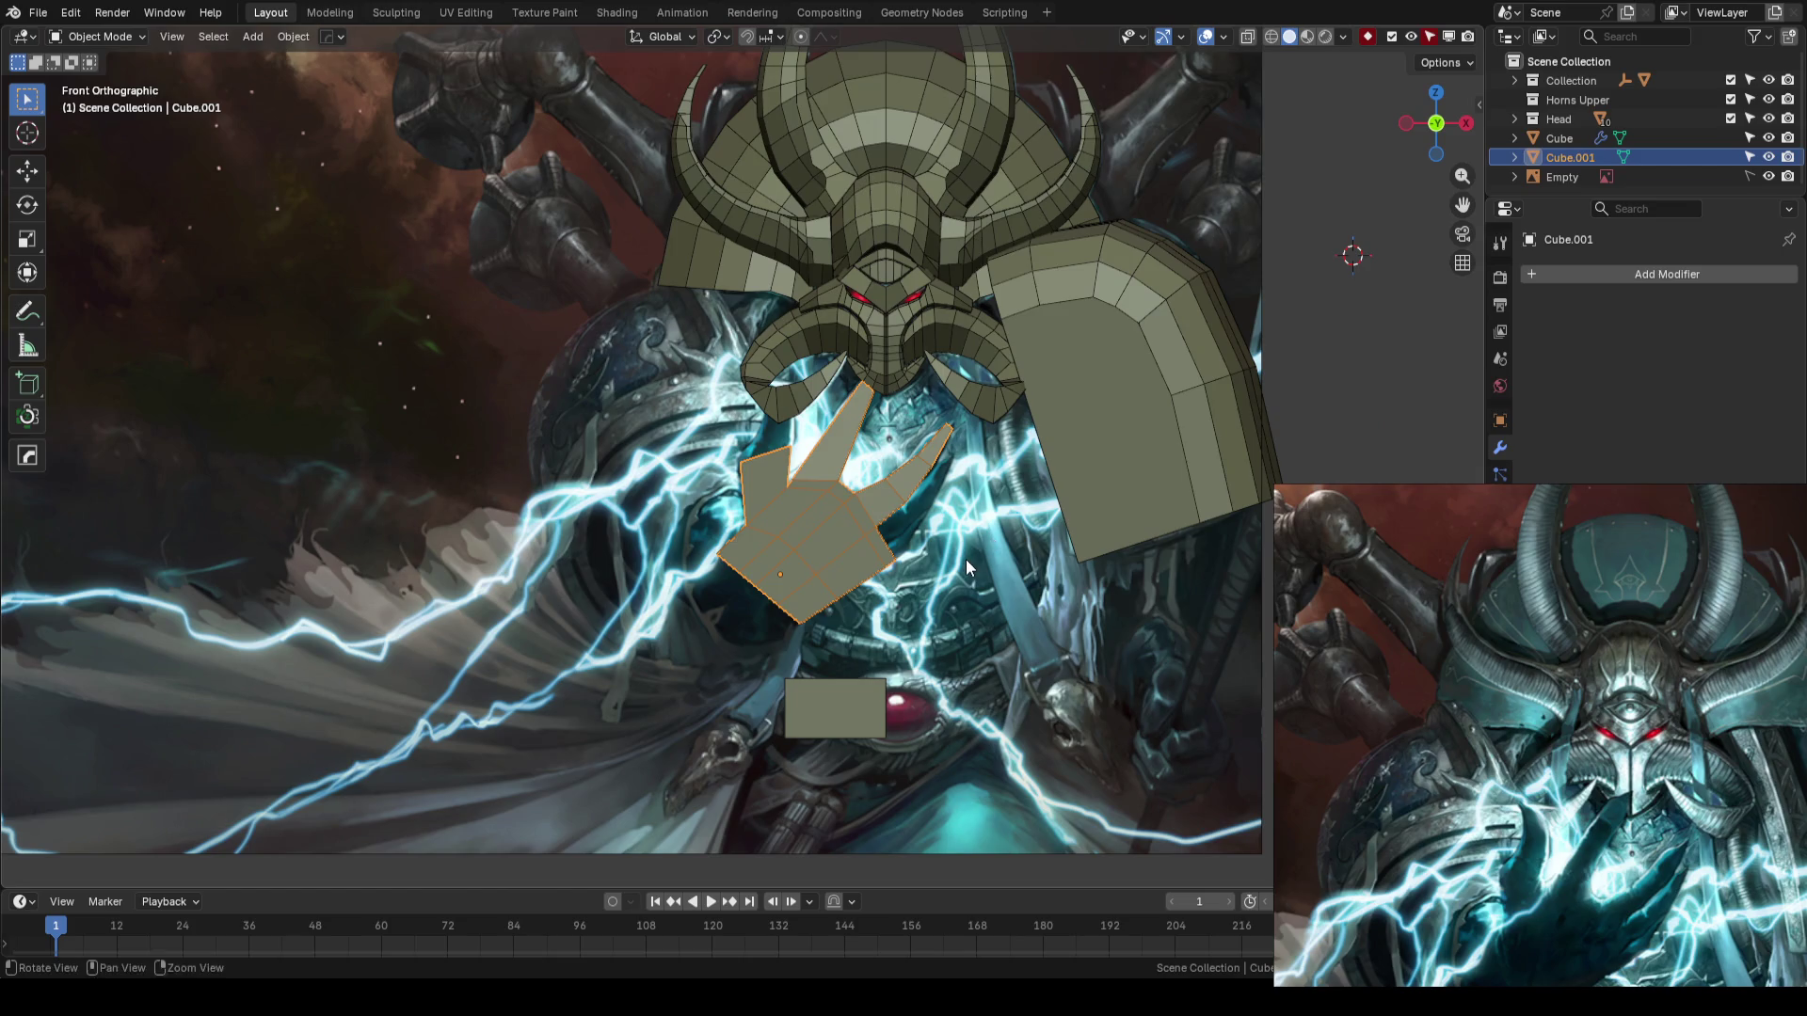
pyautogui.press('Tab')
pyautogui.scroll(4, 1059, 566)
pyautogui.hotkey('alt', 'z')
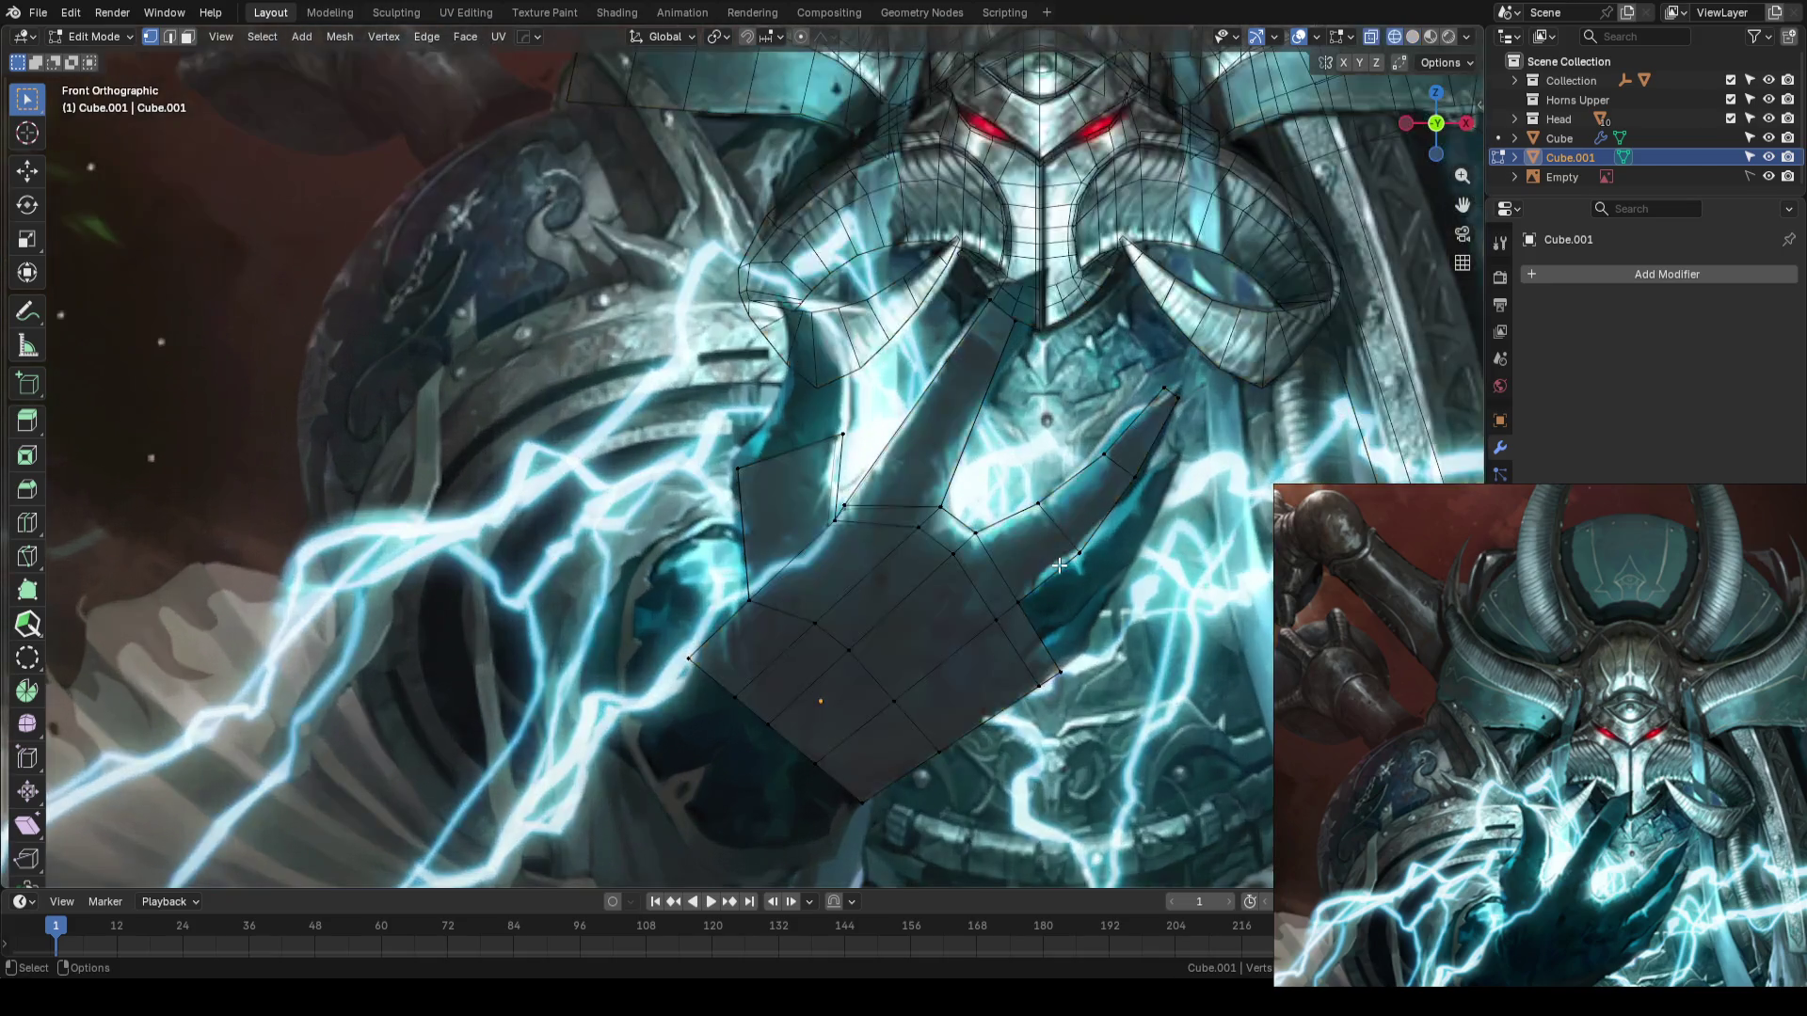
pyautogui.press('Tab')
pyautogui.hotkey('ctrl', 's')
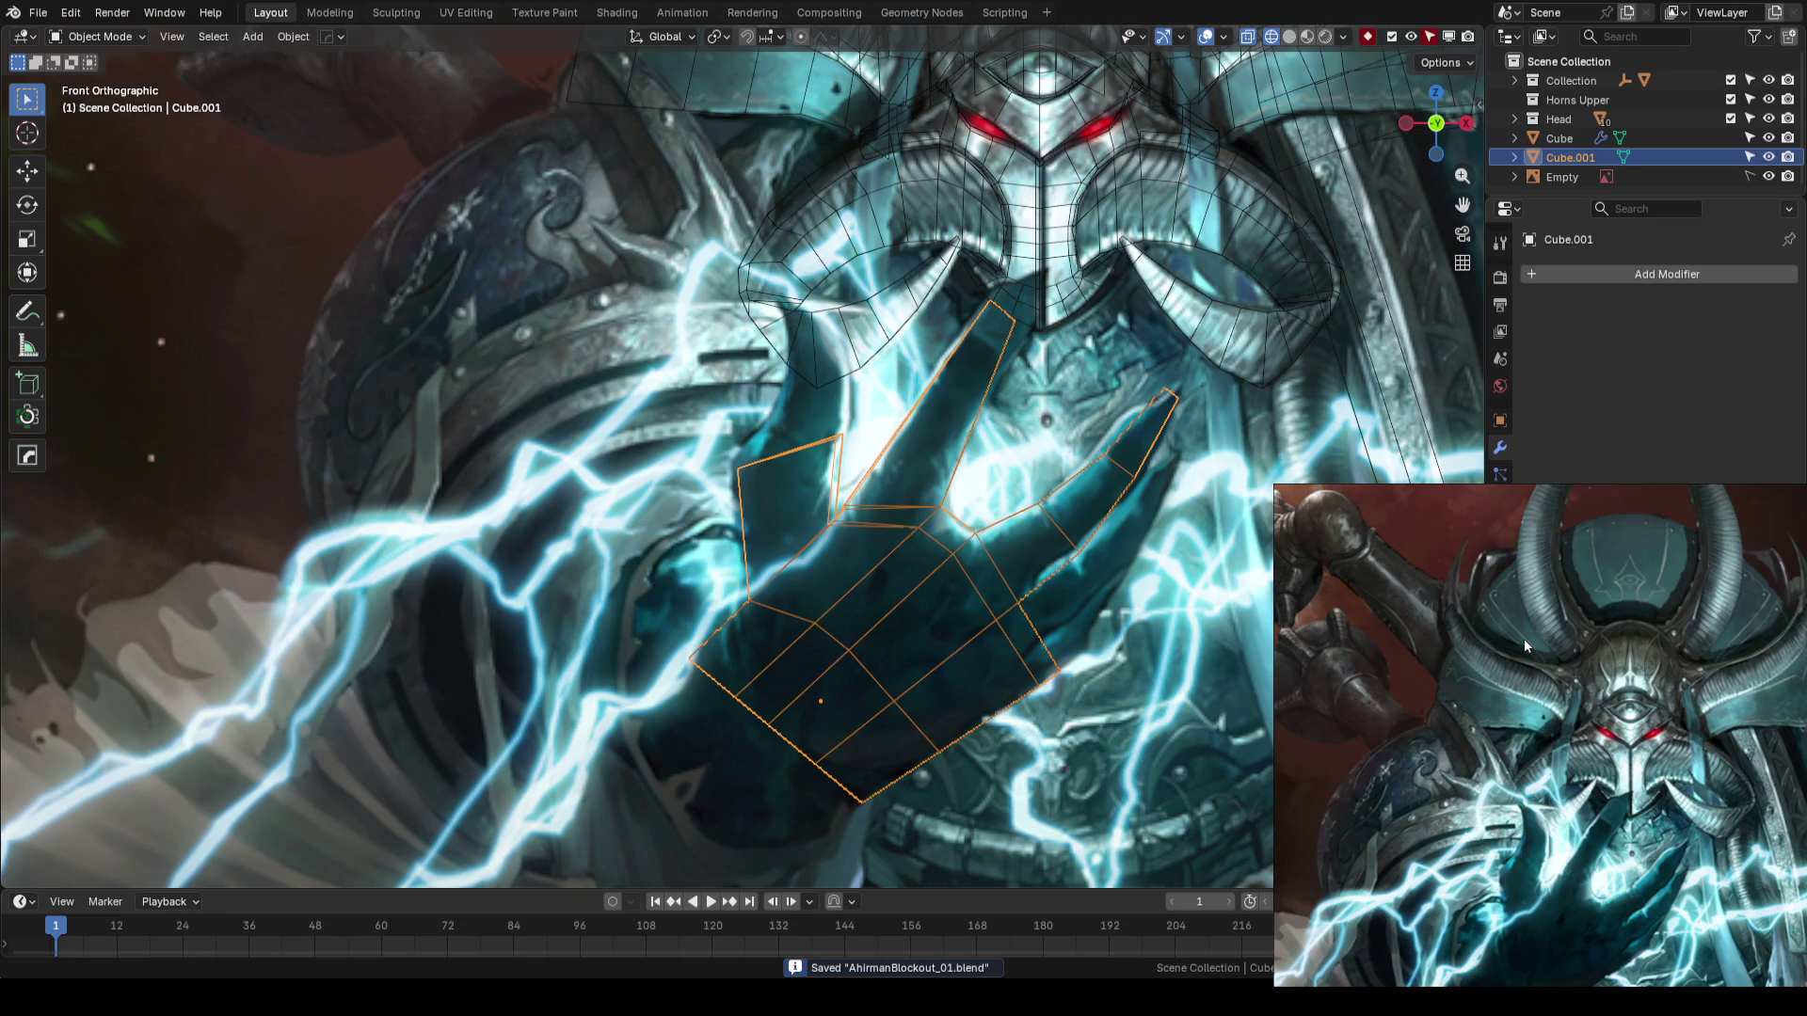
pyautogui.click(1289, 455)
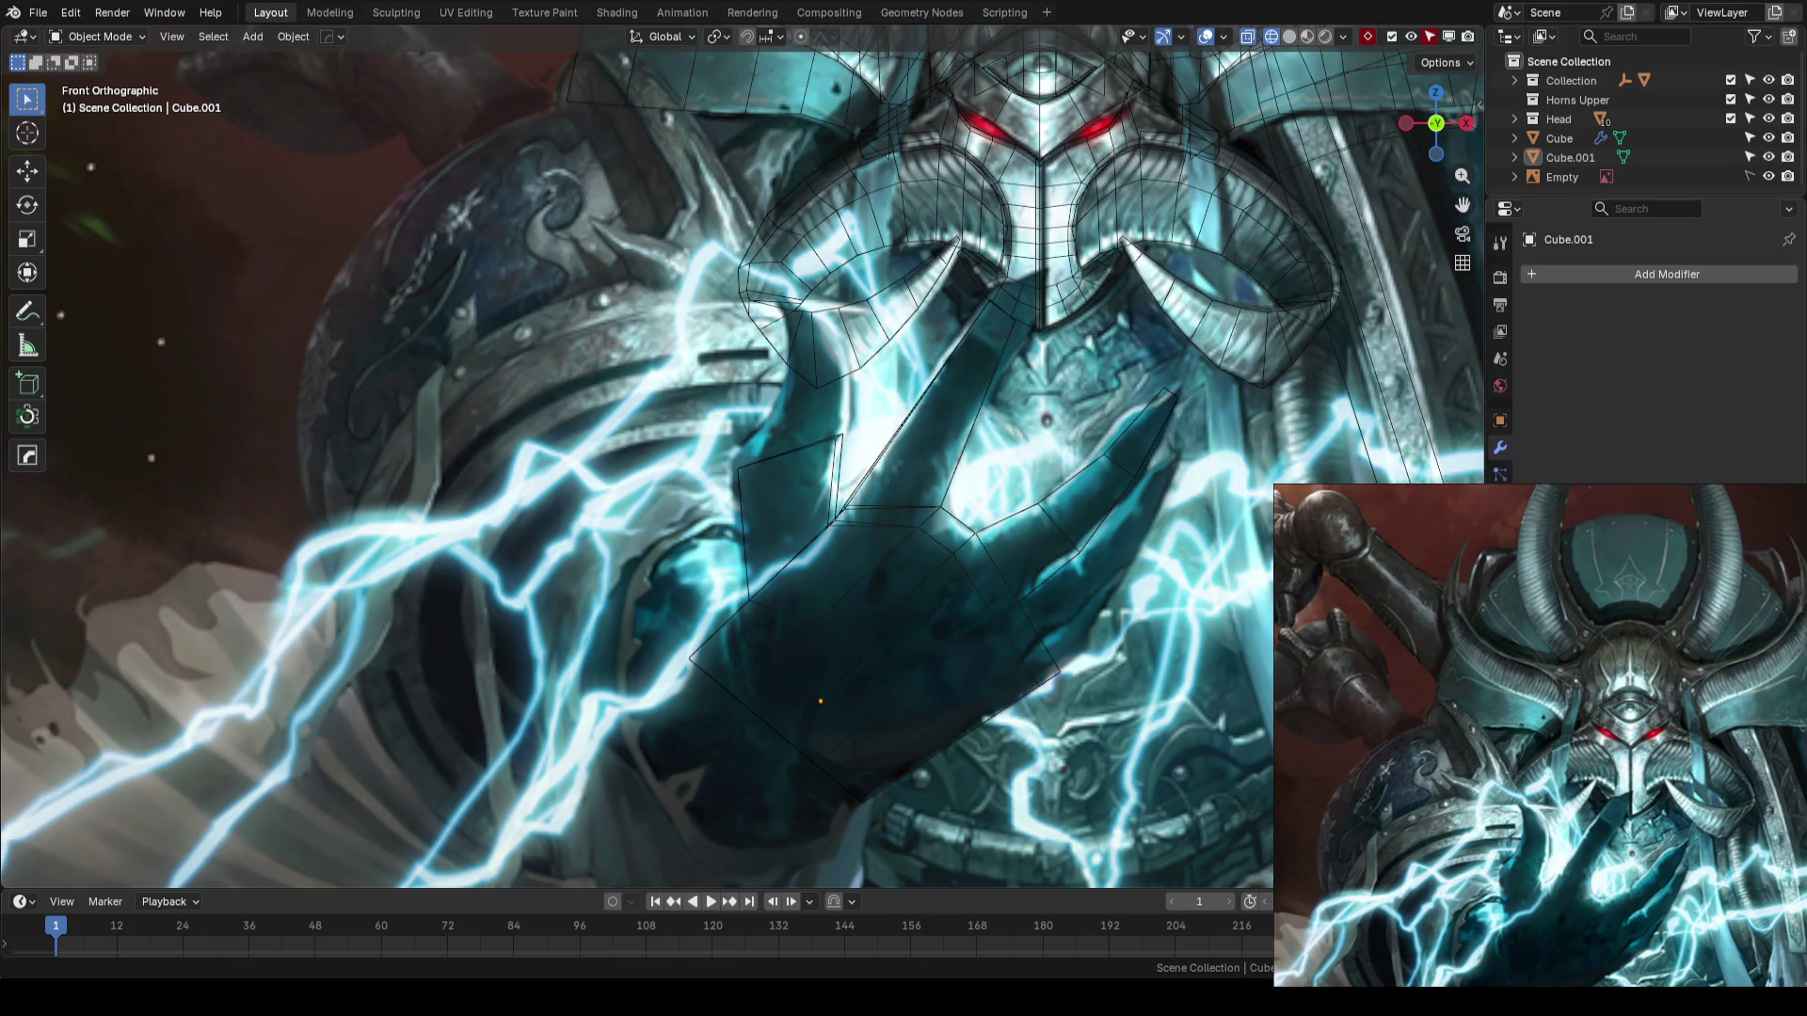
pyautogui.scroll(-2, 1043, 399)
# - Save the blockout and pan the view over the hand
pyautogui.hotkey('ctrl', 's')
pyautogui.scroll(-3, 869, 525)
pyautogui.scroll(4, 869, 525)
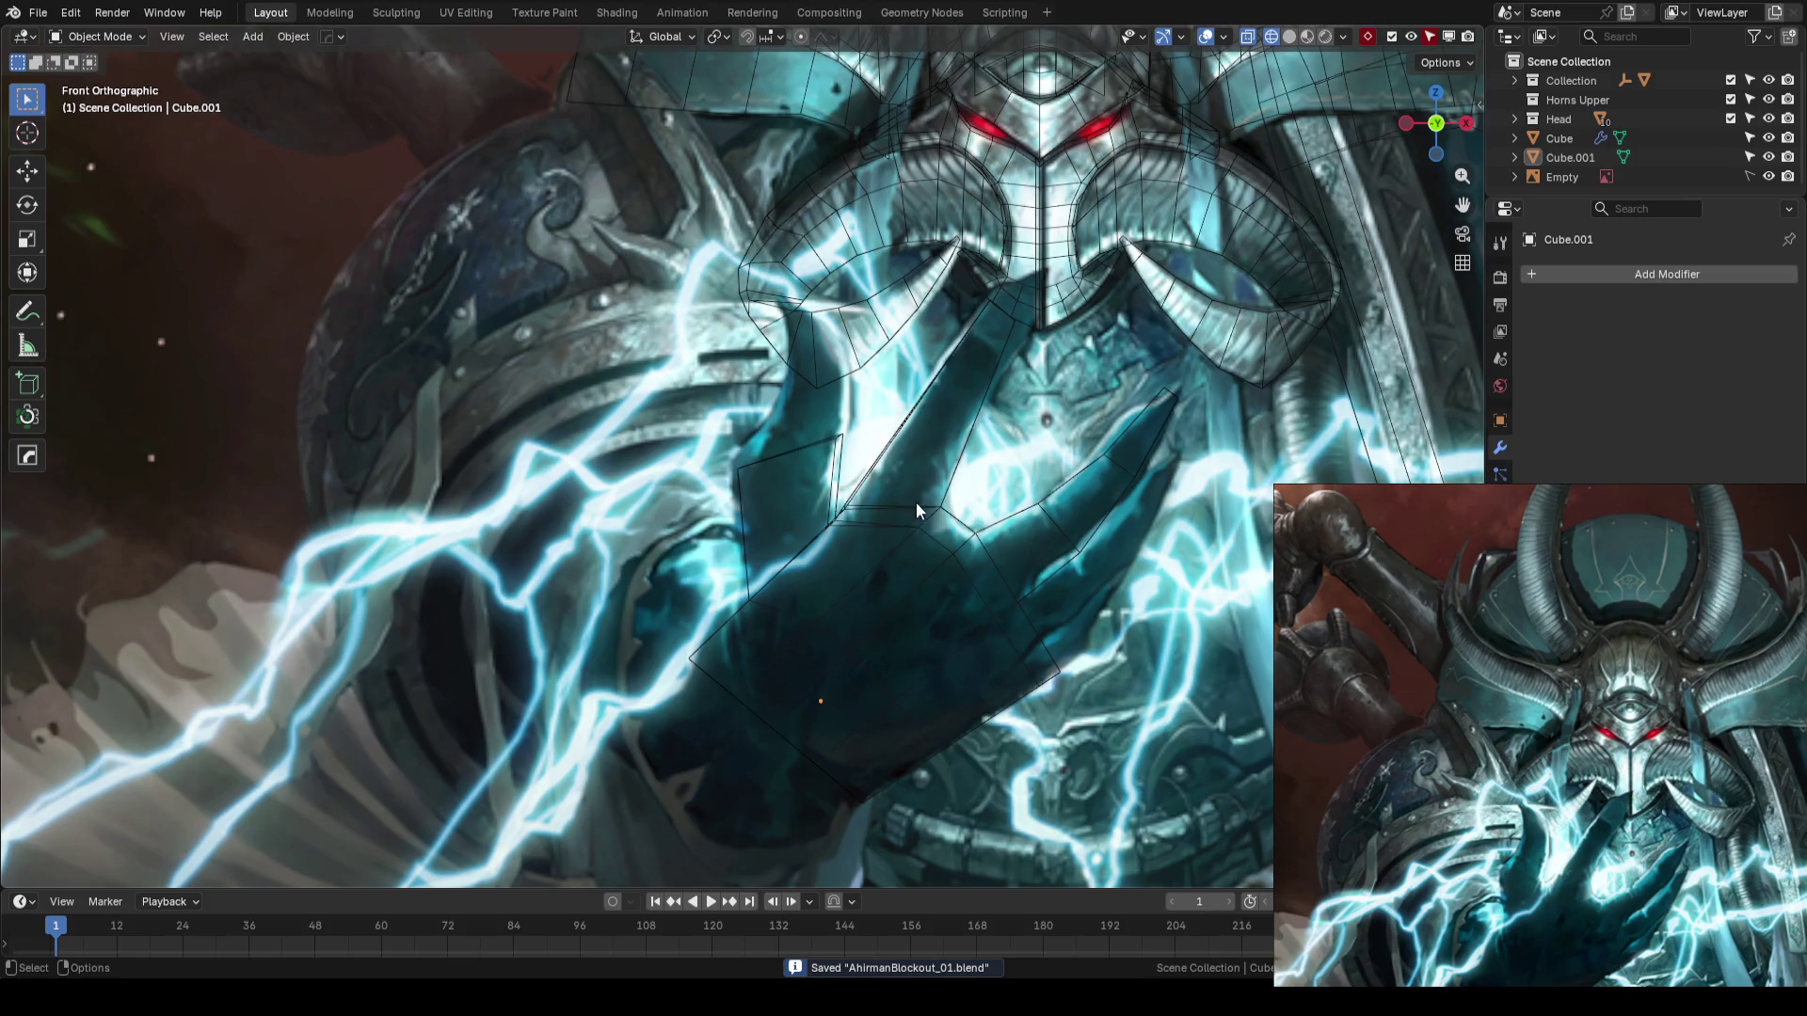
pyautogui.keyDown('shift'); pyautogui.moveTo(917, 509); pyautogui.dragTo(932, 464, button='middle'); pyautogui.keyUp('shift')
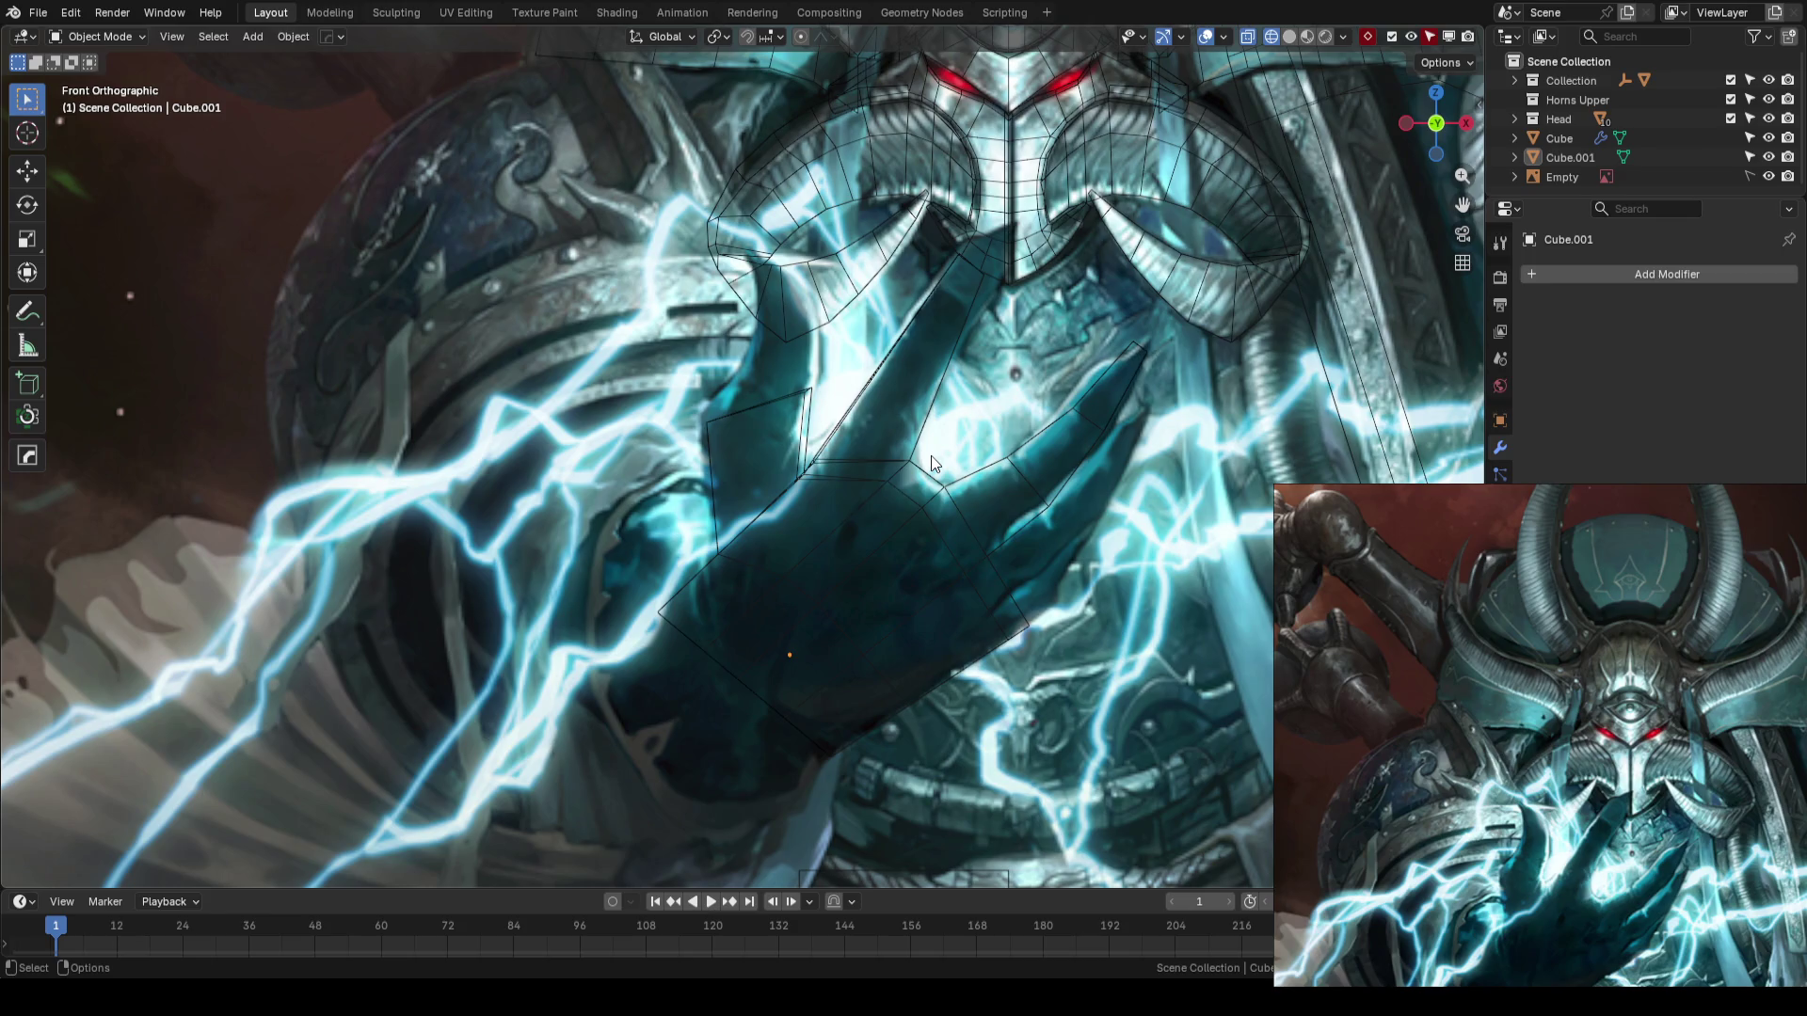
pyautogui.scroll(-2, 931, 463)
# - Turn X-ray off, orbit to check the hand, return to front view and select the hand mesh
pyautogui.hotkey('shift', 'z')
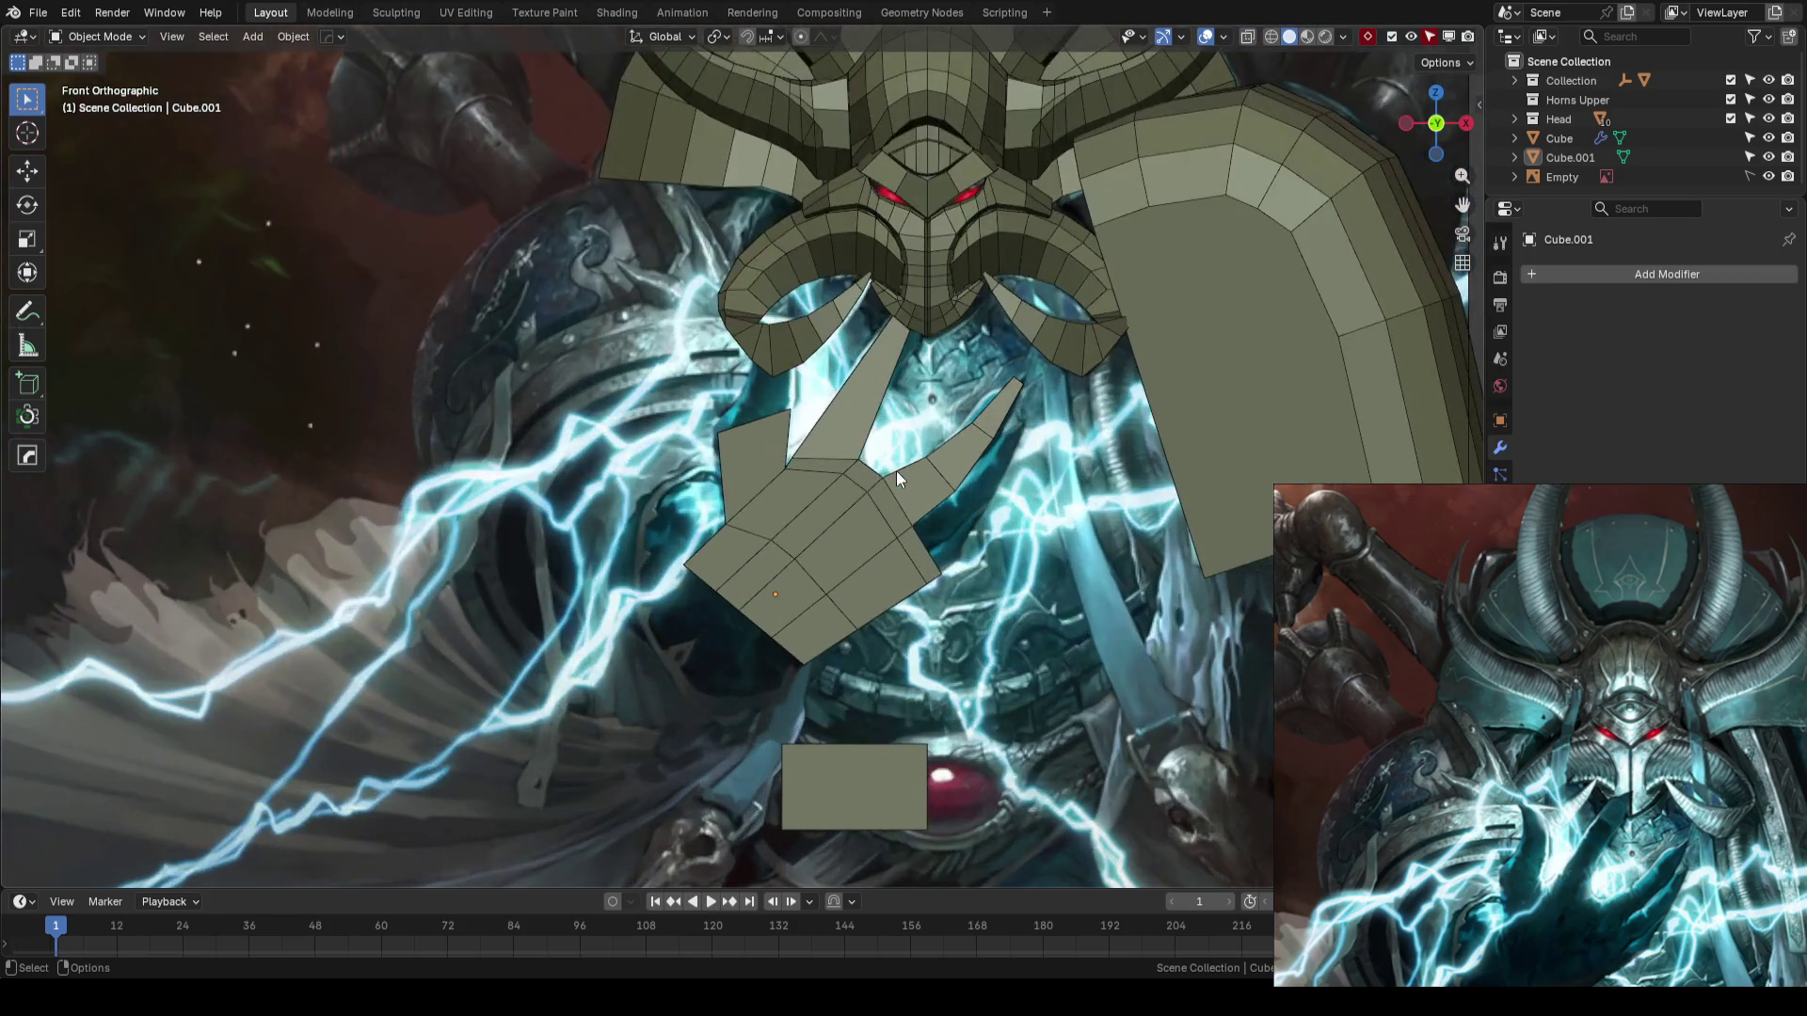
pyautogui.moveTo(896, 471)
pyautogui.mouseDown(button='middle')
pyautogui.moveTo(930, 422)
pyautogui.moveTo(1070, 435)
pyautogui.moveTo(1025, 442)
pyautogui.moveTo(995, 492)
pyautogui.moveTo(960, 493)
pyautogui.mouseUp(button='middle')
pyautogui.press('KP_1')
pyautogui.scroll(-2, 968, 465)
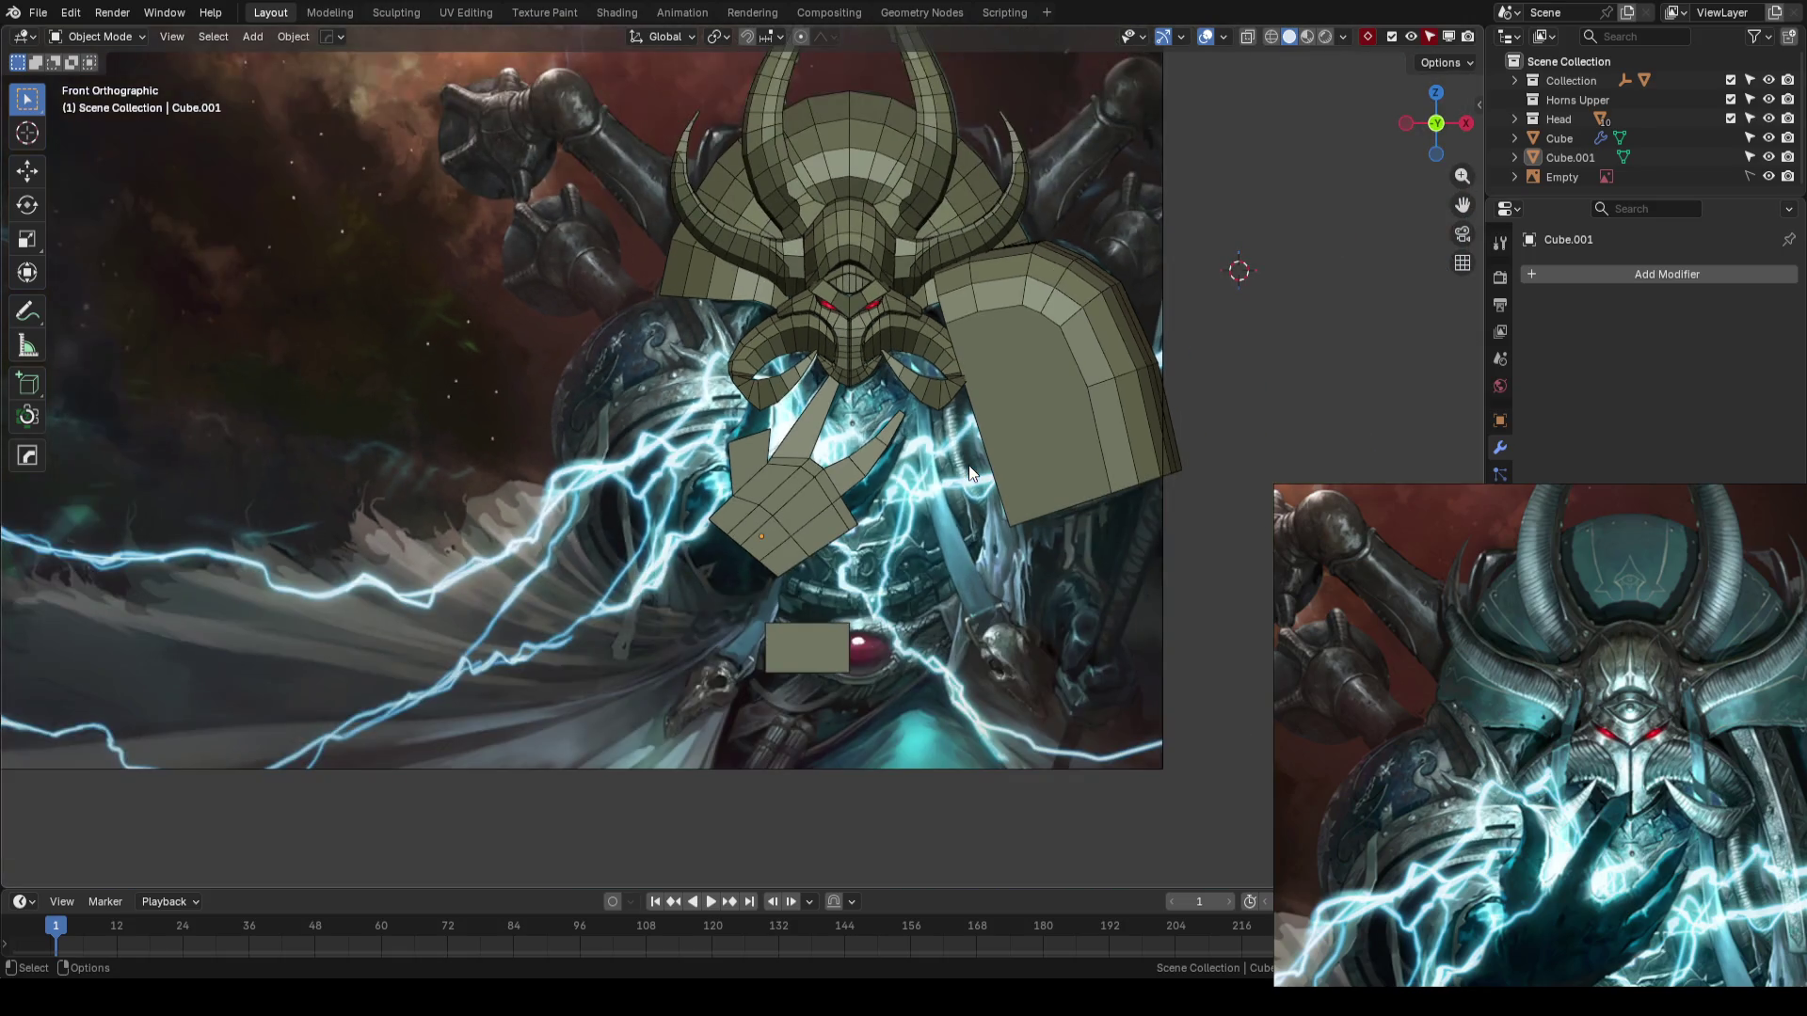
pyautogui.scroll(1, 969, 465)
pyautogui.scroll(3, 969, 465)
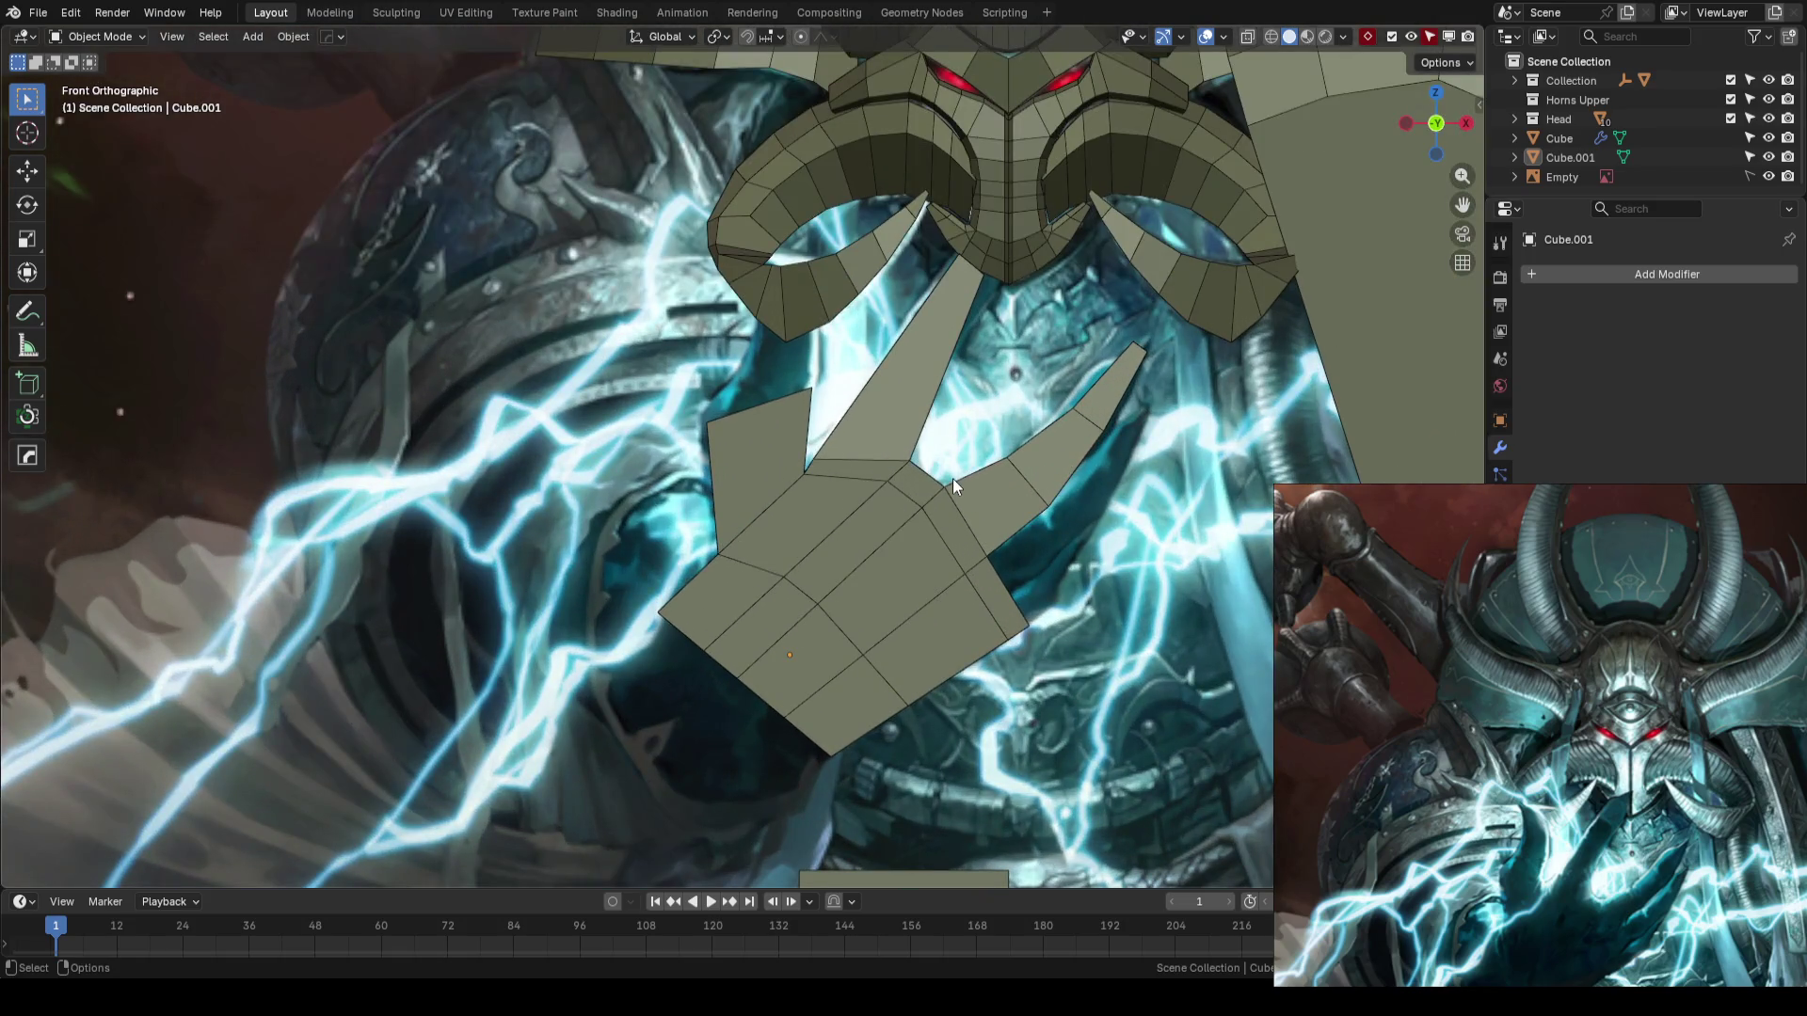
pyautogui.click(952, 478)
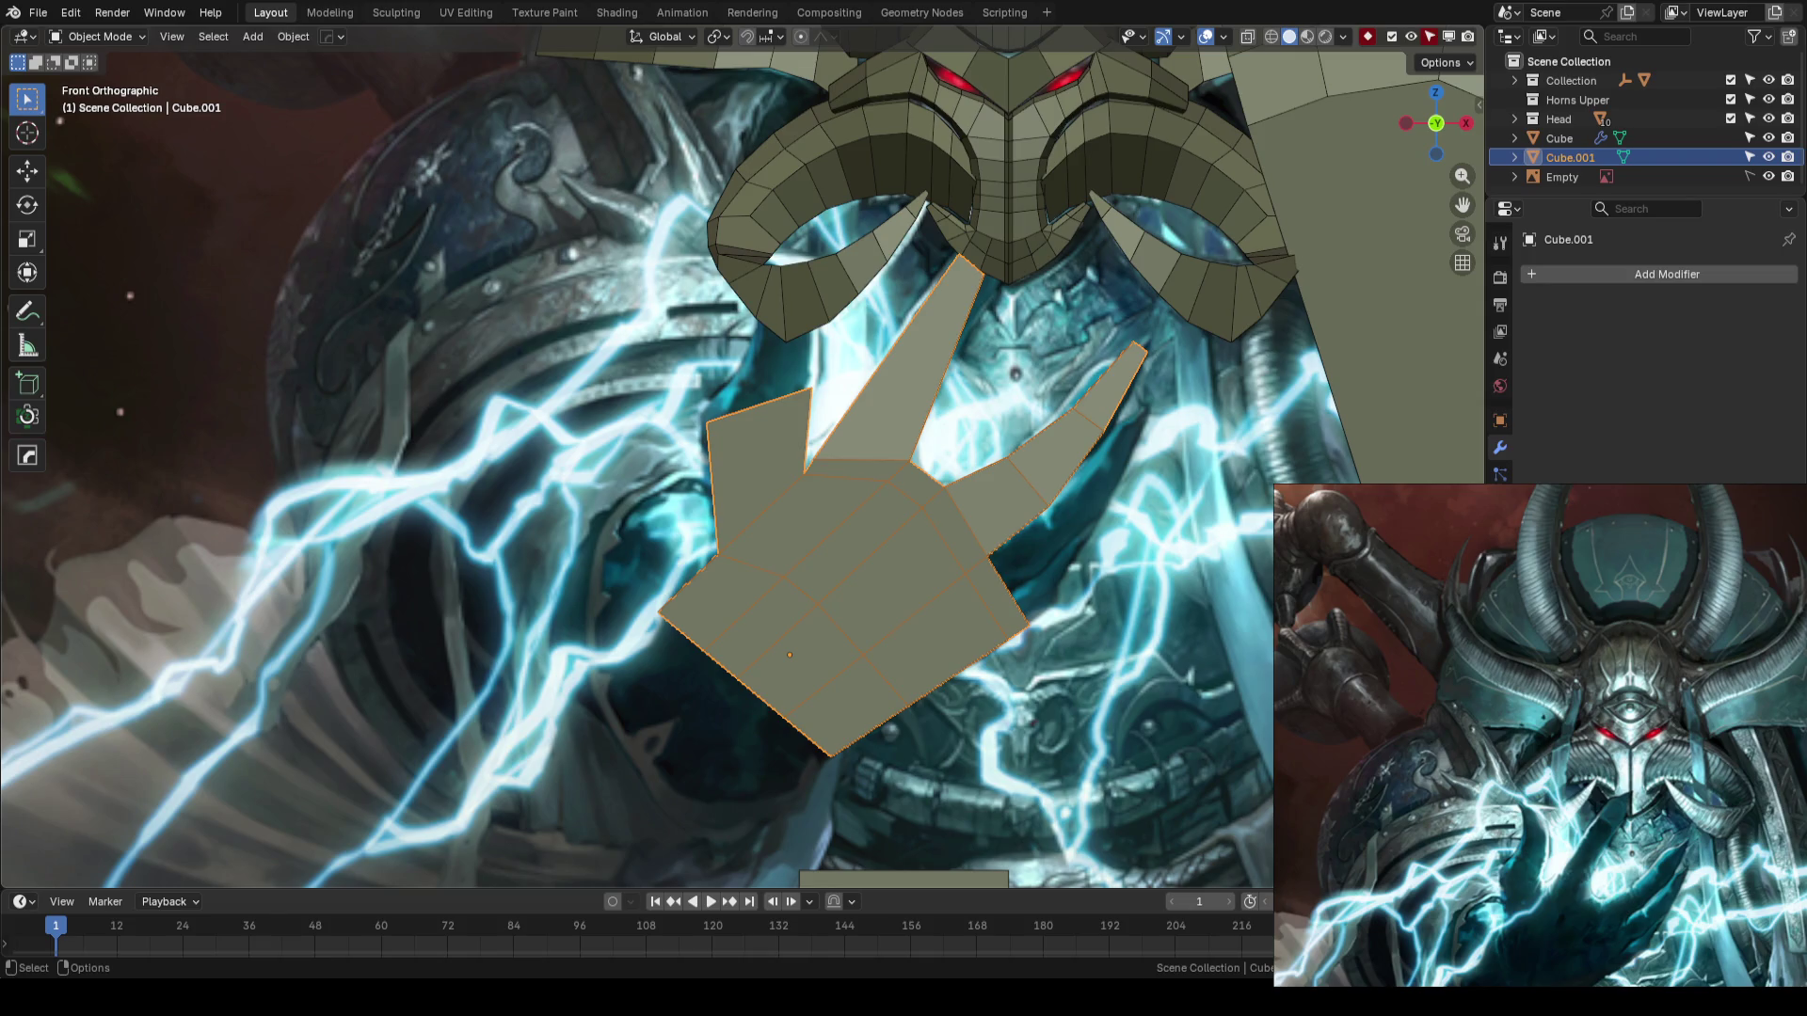
# - Save the blockout, frame the hand below the head, and enter Edit Mode on Cube.001
pyautogui.hotkey('ctrl', 's')
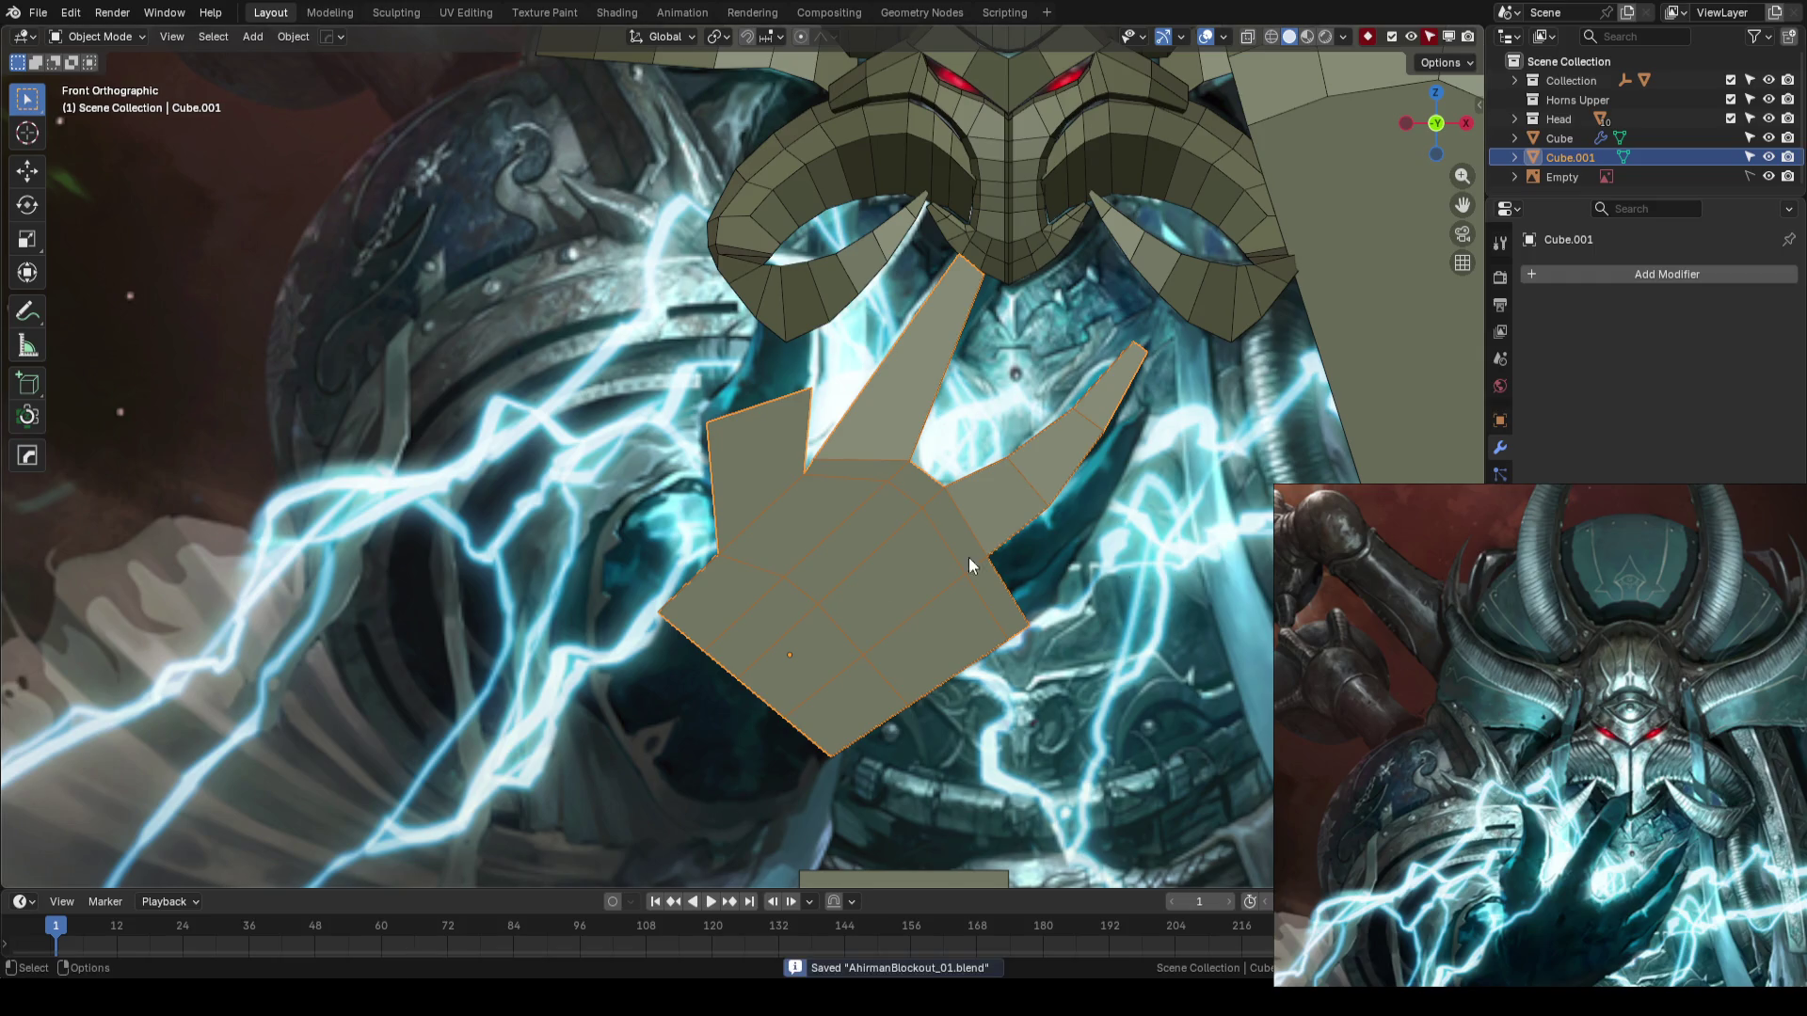
pyautogui.scroll(-4, 969, 555)
pyautogui.scroll(4, 907, 514)
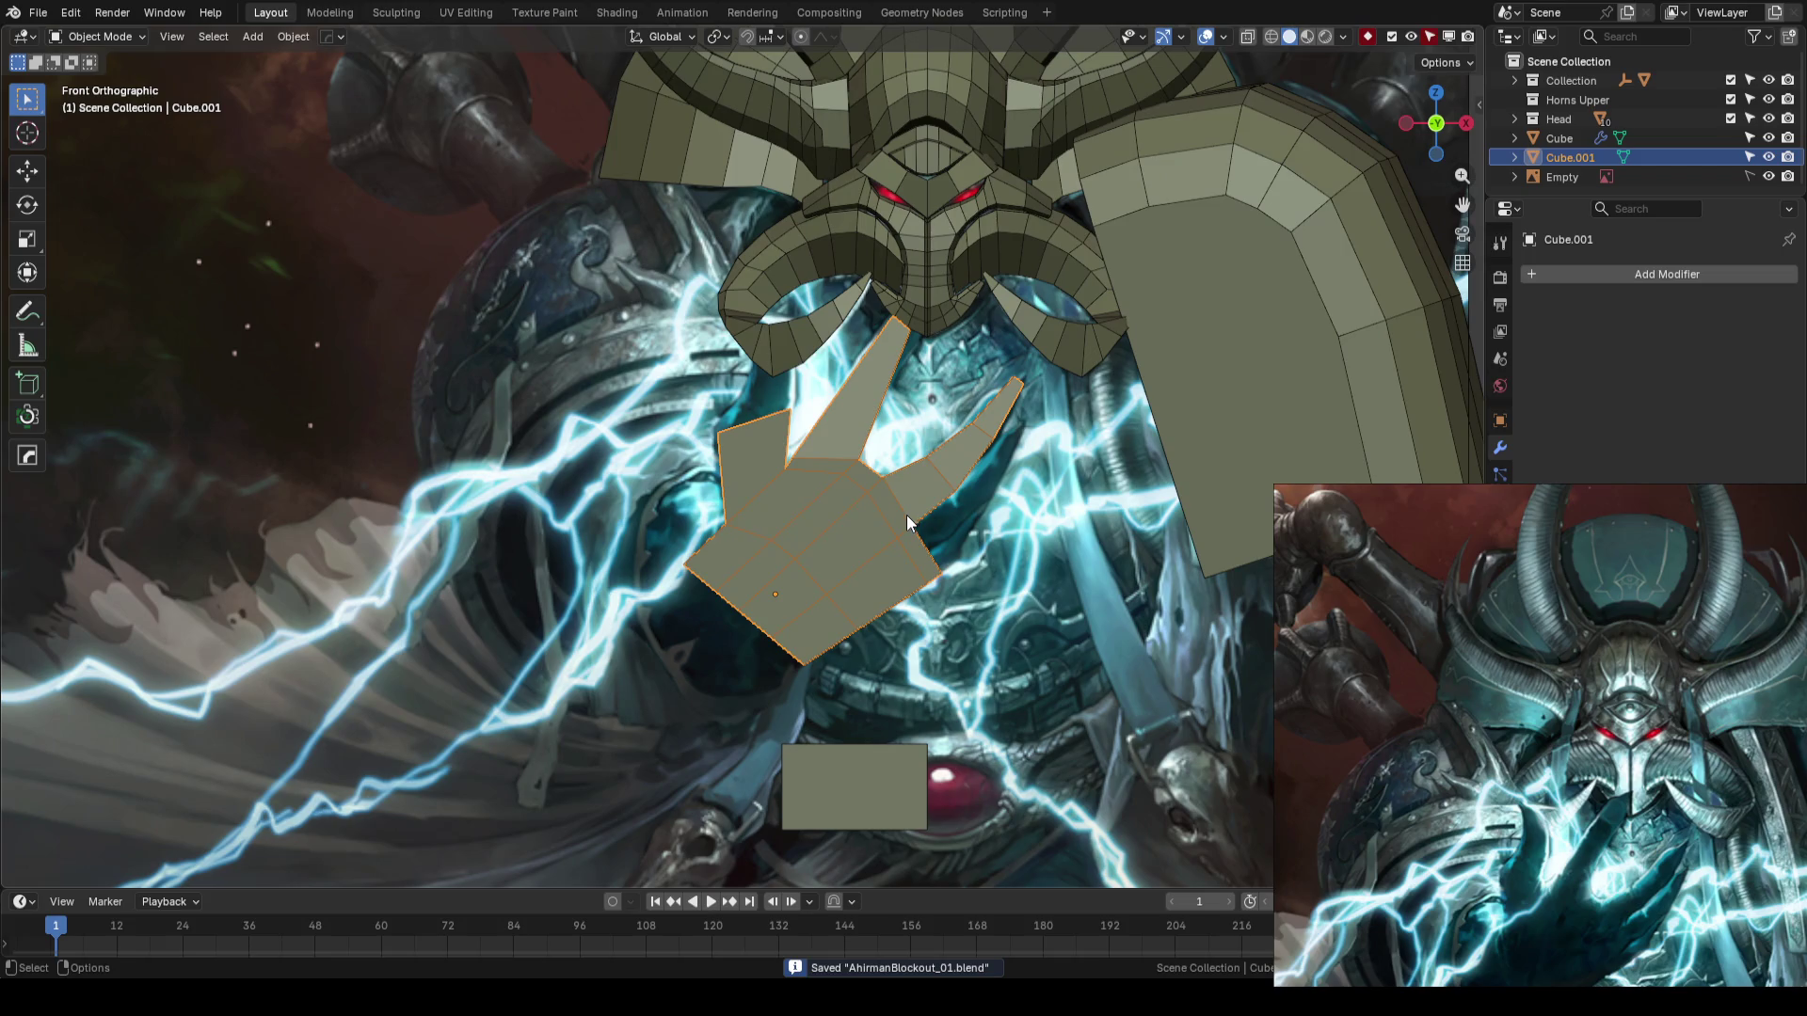
pyautogui.moveTo(1003, 461)
pyautogui.keyDown('shift'); pyautogui.mouseDown(button='middle')
pyautogui.moveTo(898, 501)
pyautogui.moveTo(998, 482)
pyautogui.moveTo(1073, 524)
pyautogui.moveTo(1150, 522)
pyautogui.mouseUp(button='middle'); pyautogui.keyUp('shift')
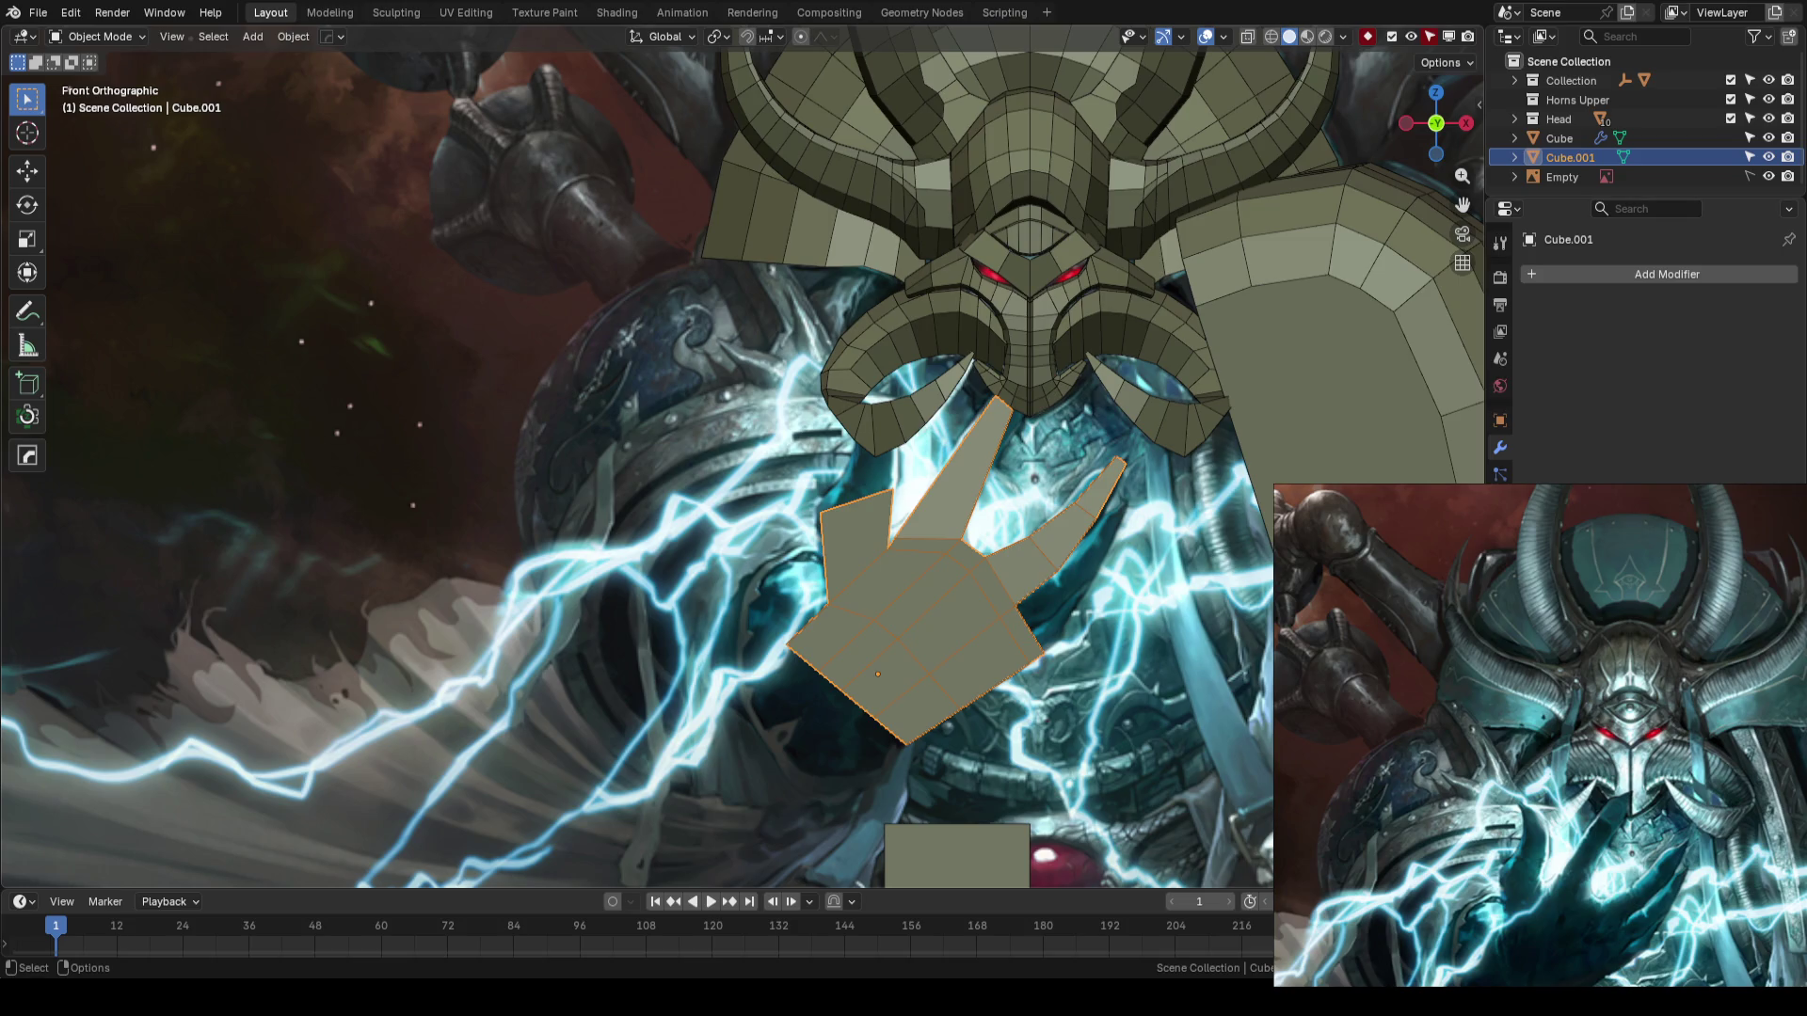
pyautogui.scroll(2, 1162, 441)
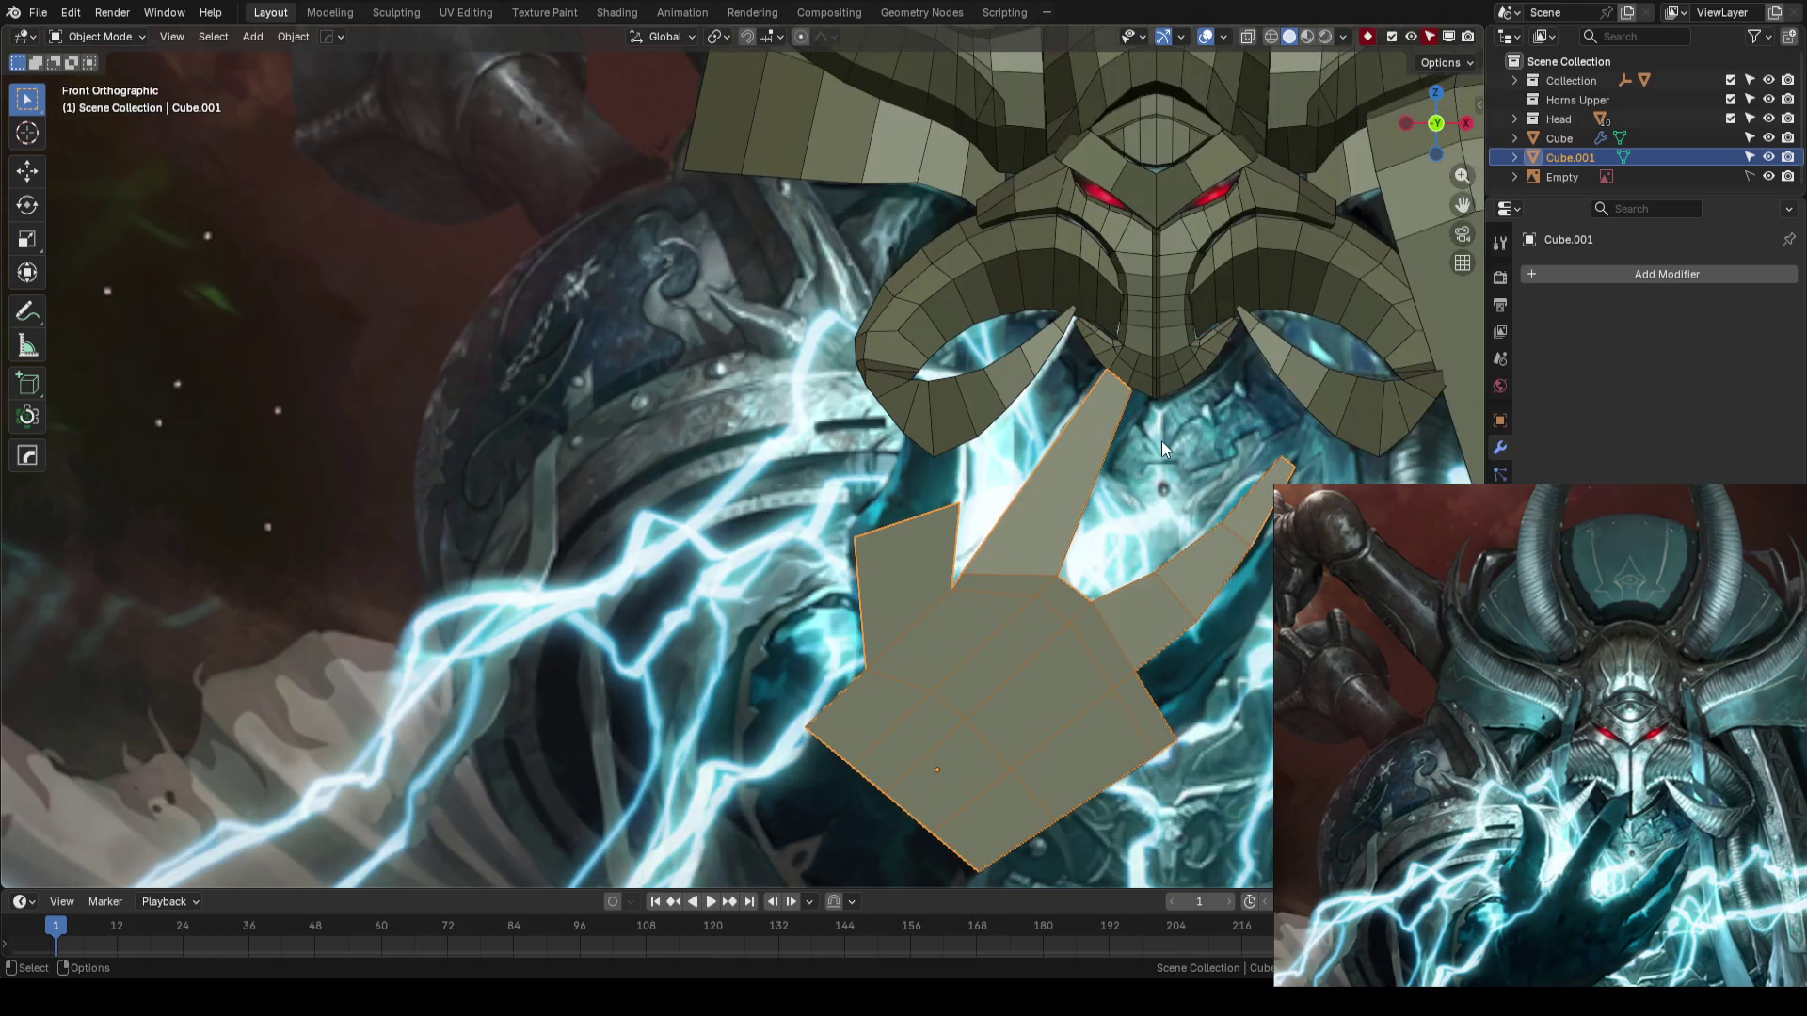
pyautogui.press('Tab')
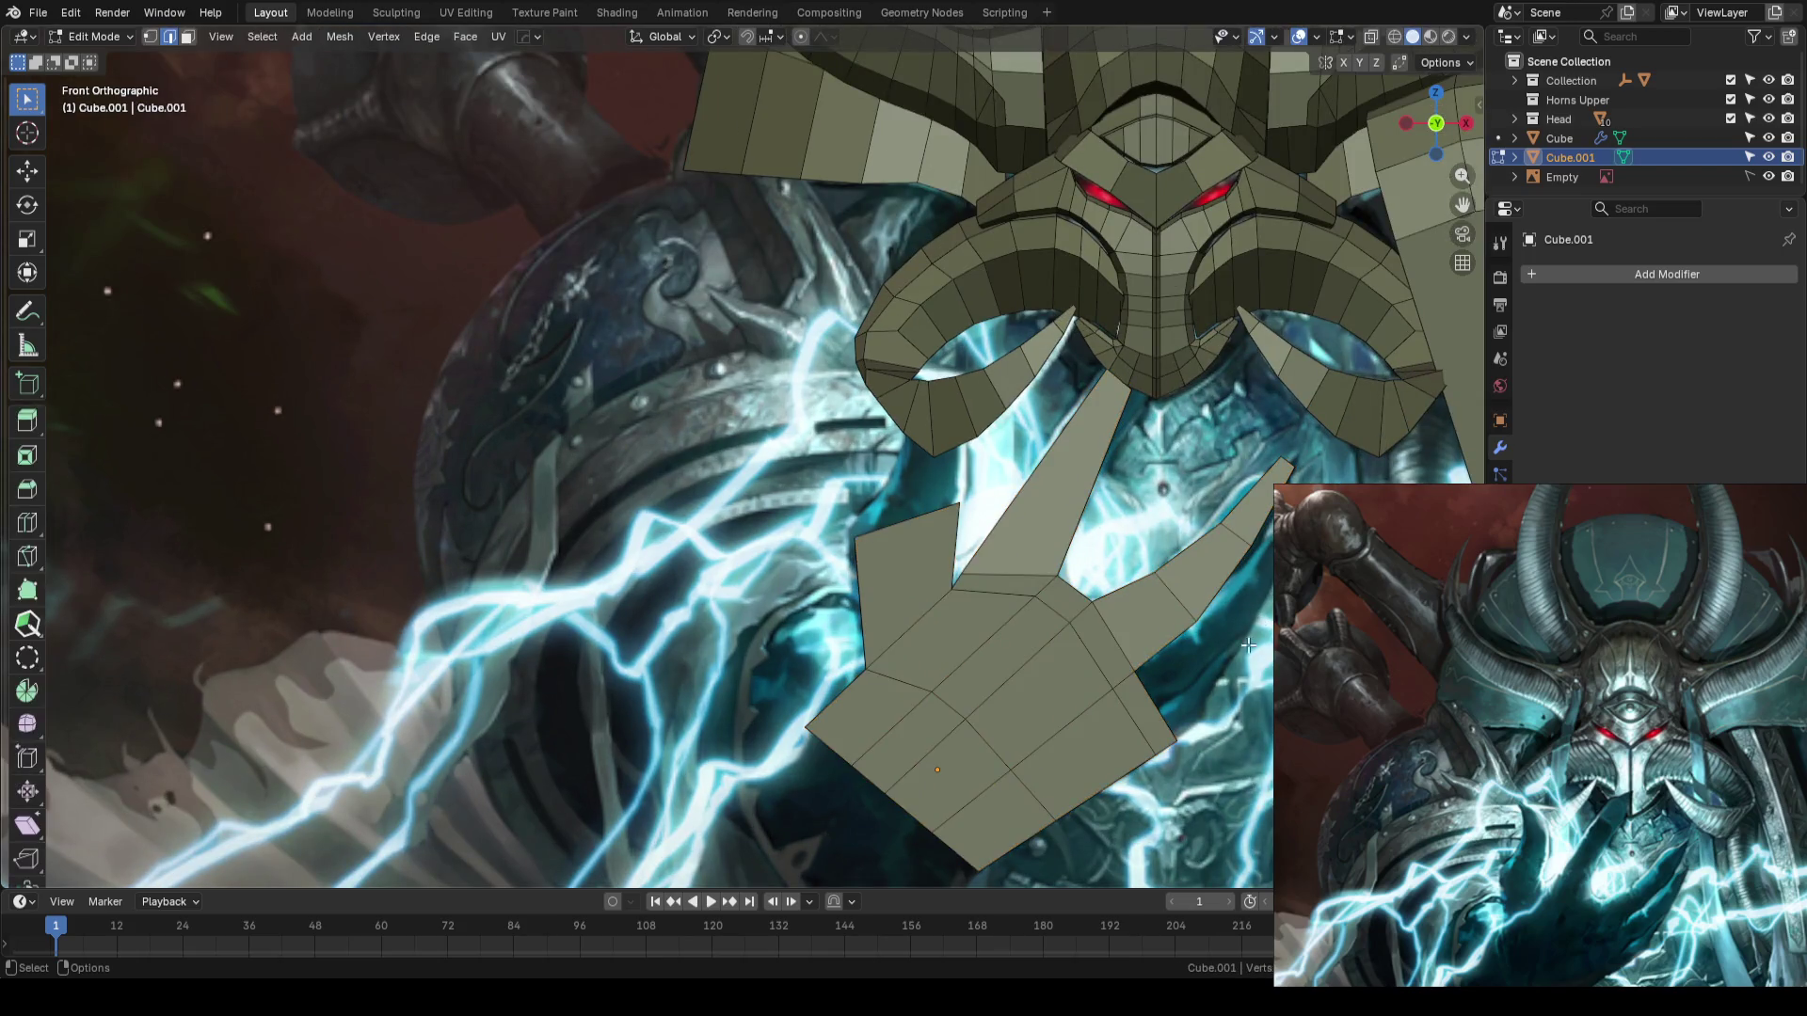
# - With X-ray on, select the long finger's top edge and flatten it along its local axis
pyautogui.scroll(3, 1023, 513)
pyautogui.scroll(1, 1023, 513)
pyautogui.hotkey('alt', 'z')
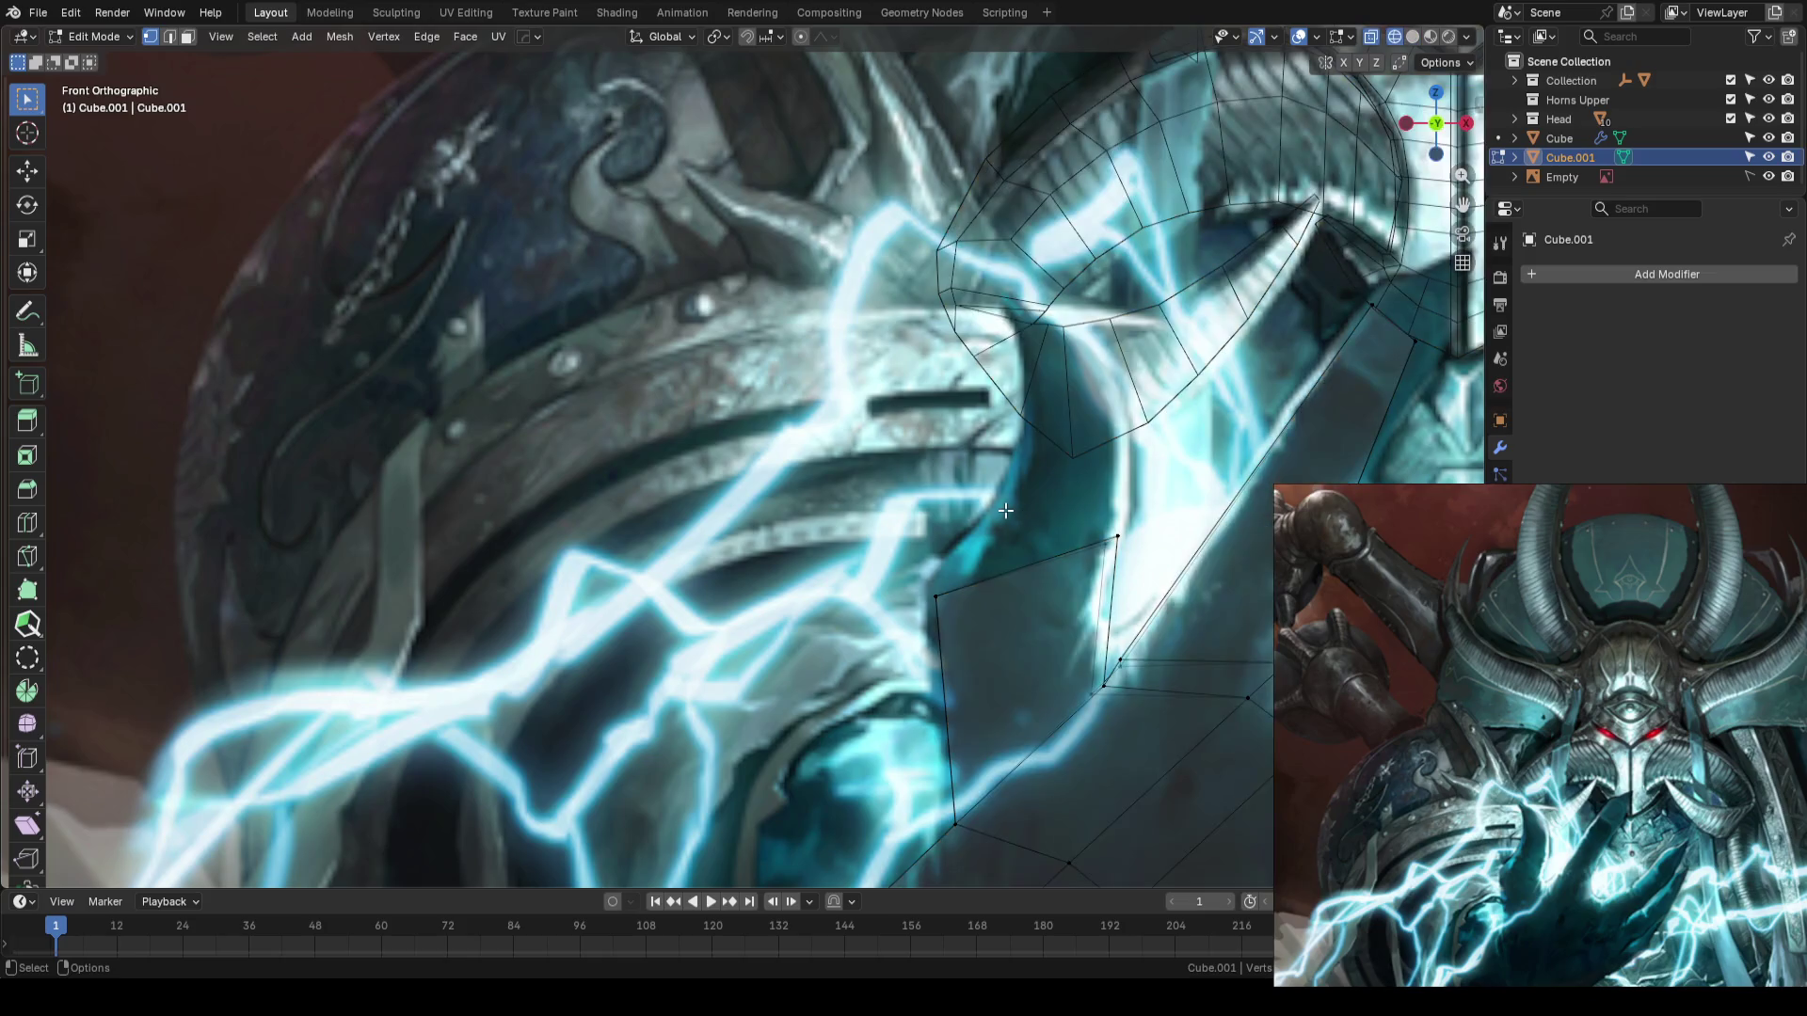
pyautogui.press('3')
pyautogui.click(1045, 563)
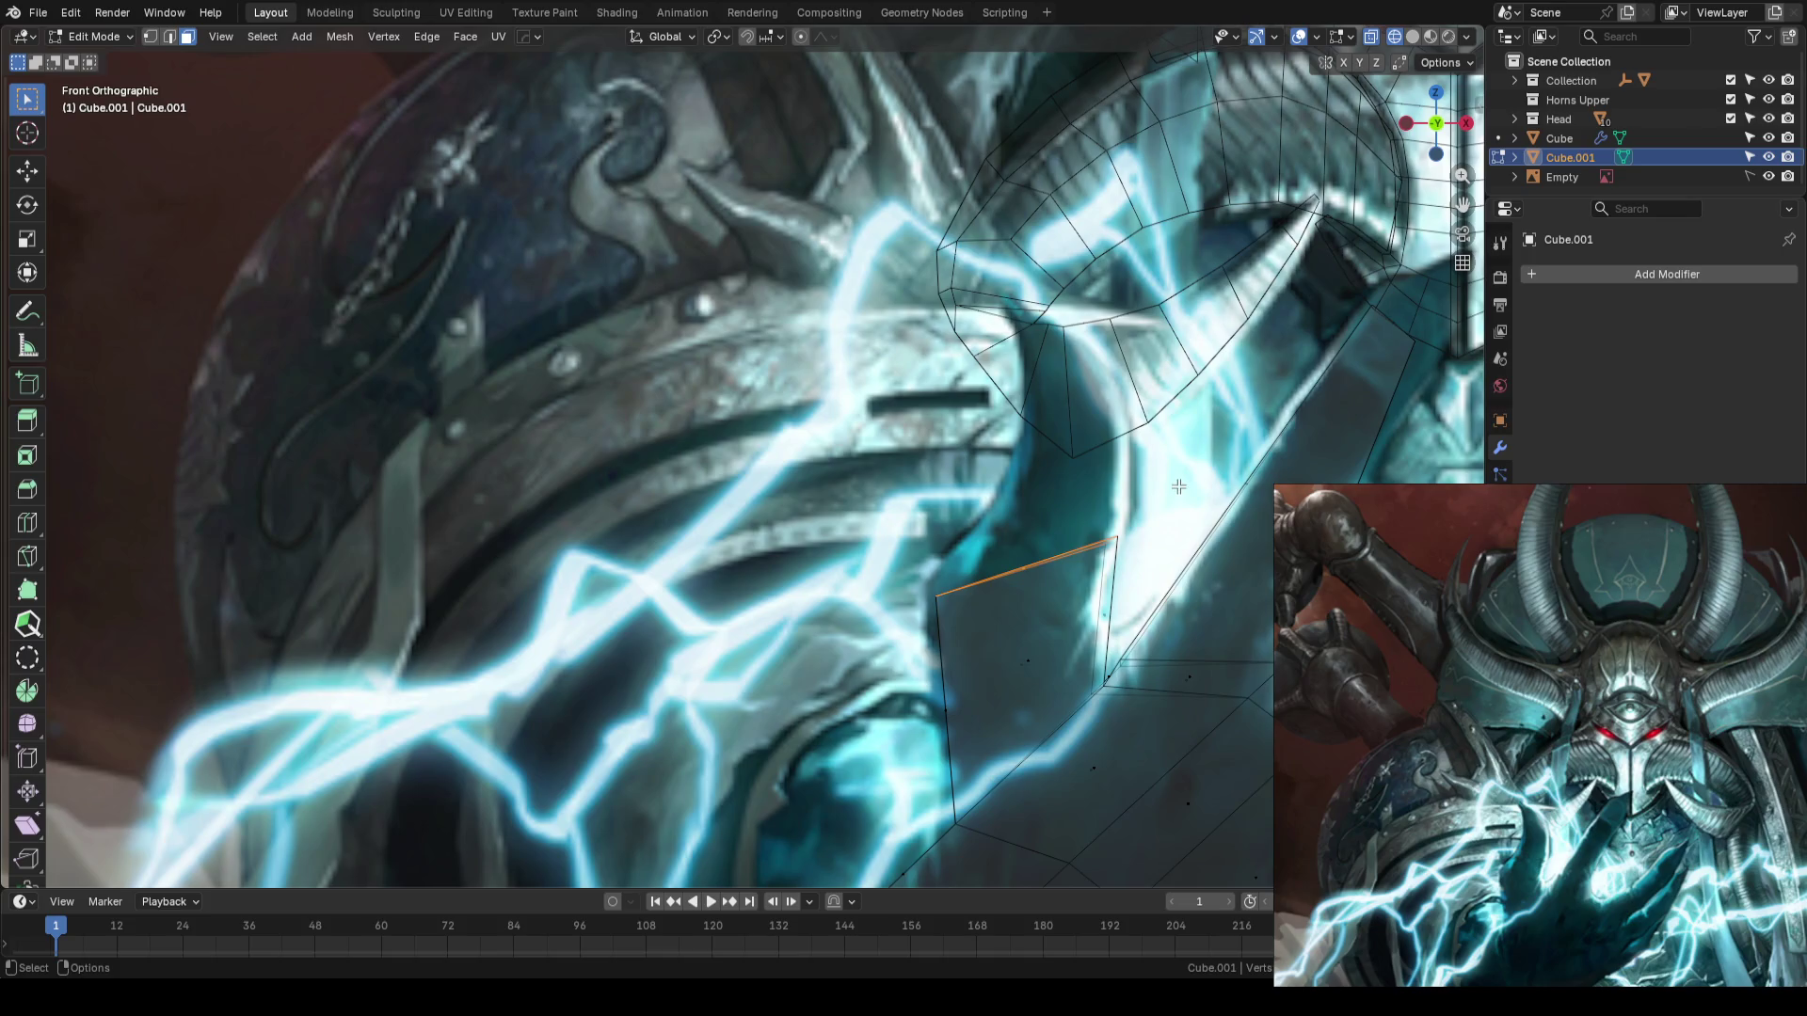
pyautogui.hotkey('shift', 'space')
pyautogui.press('g')
pyautogui.hotkey('ctrl', 'alt', 'space')
pyautogui.hotkey('alt', 's')
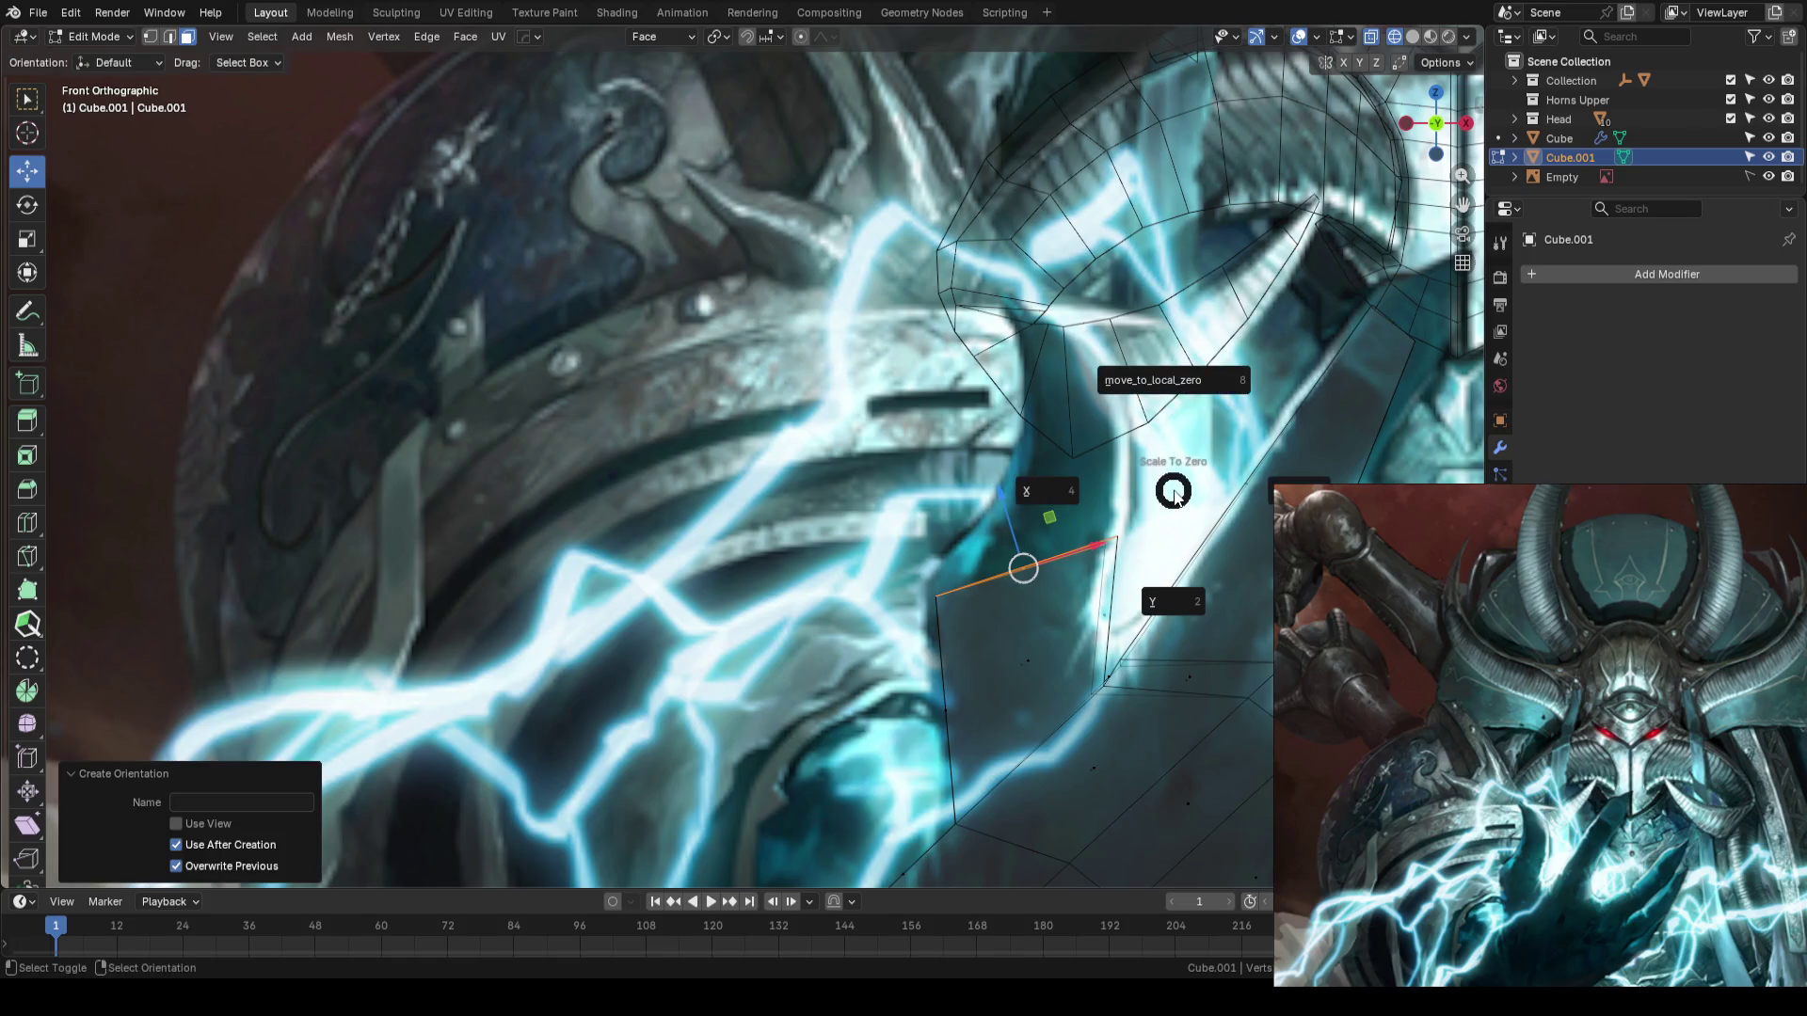
# - Extrude the finger's top edge into a new segment reaching up and right along the claw
pyautogui.press('e')
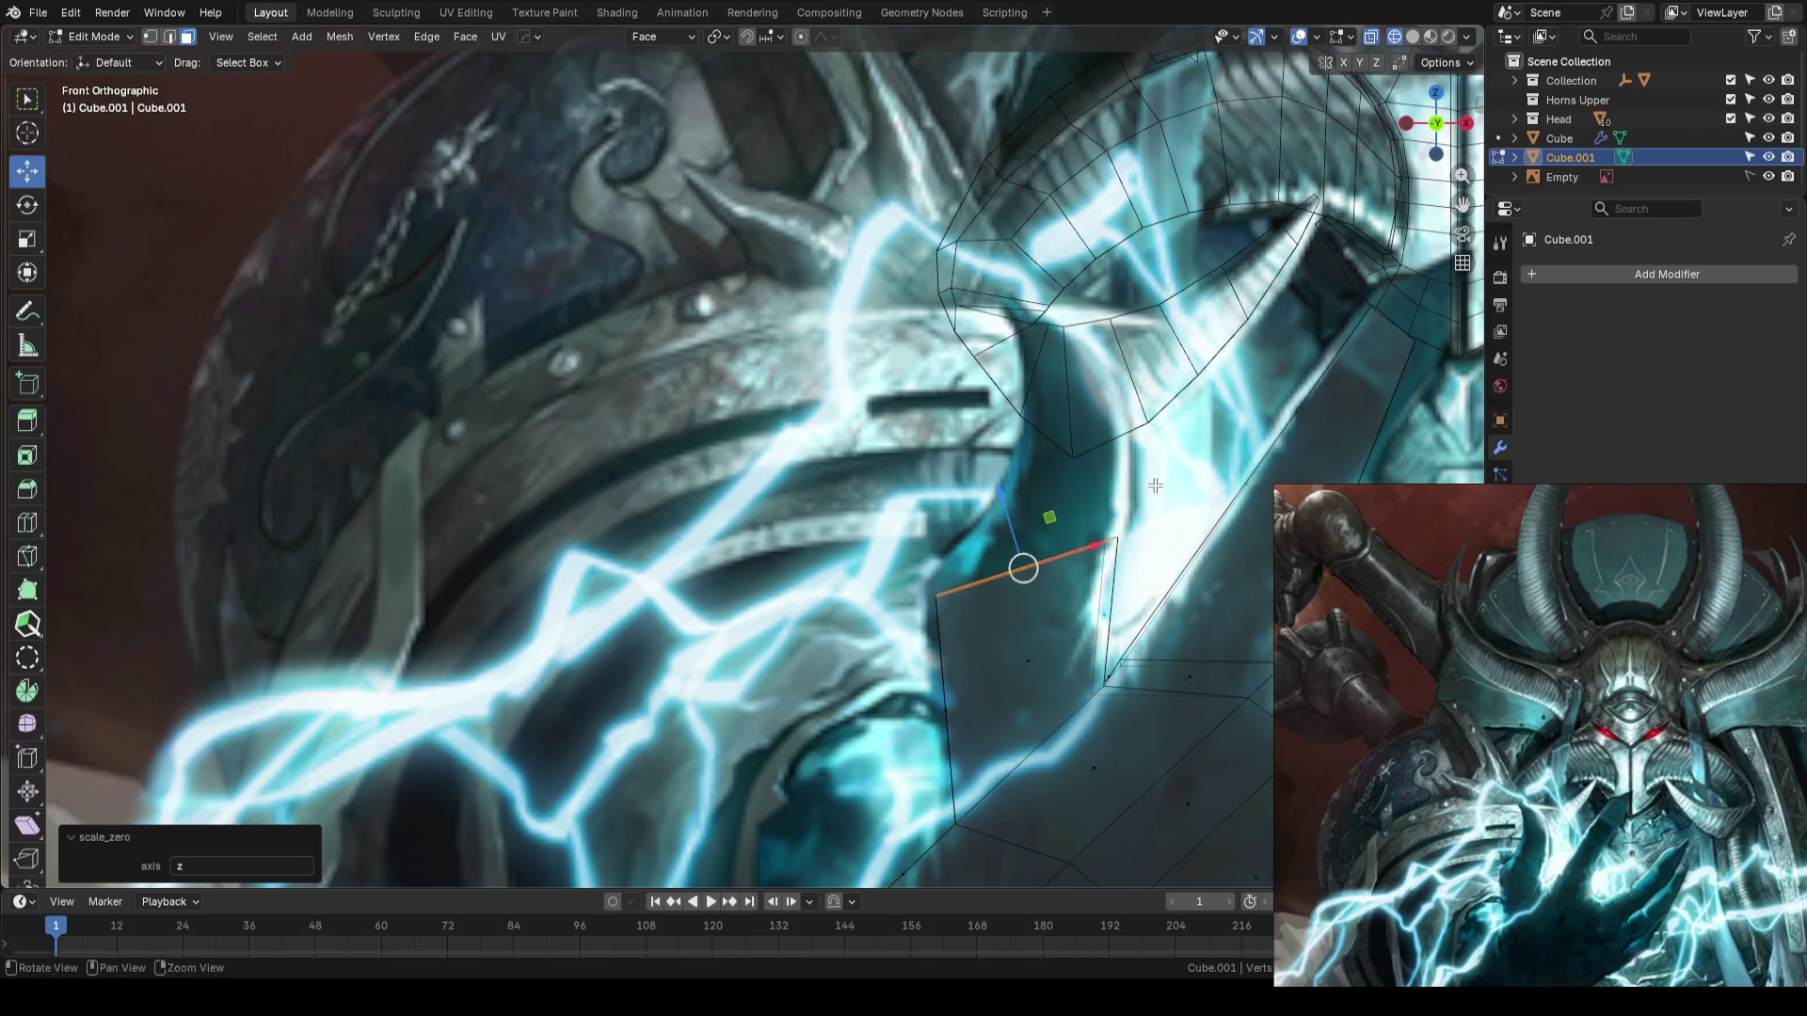
pyautogui.click(1165, 408)
pyautogui.press('g')
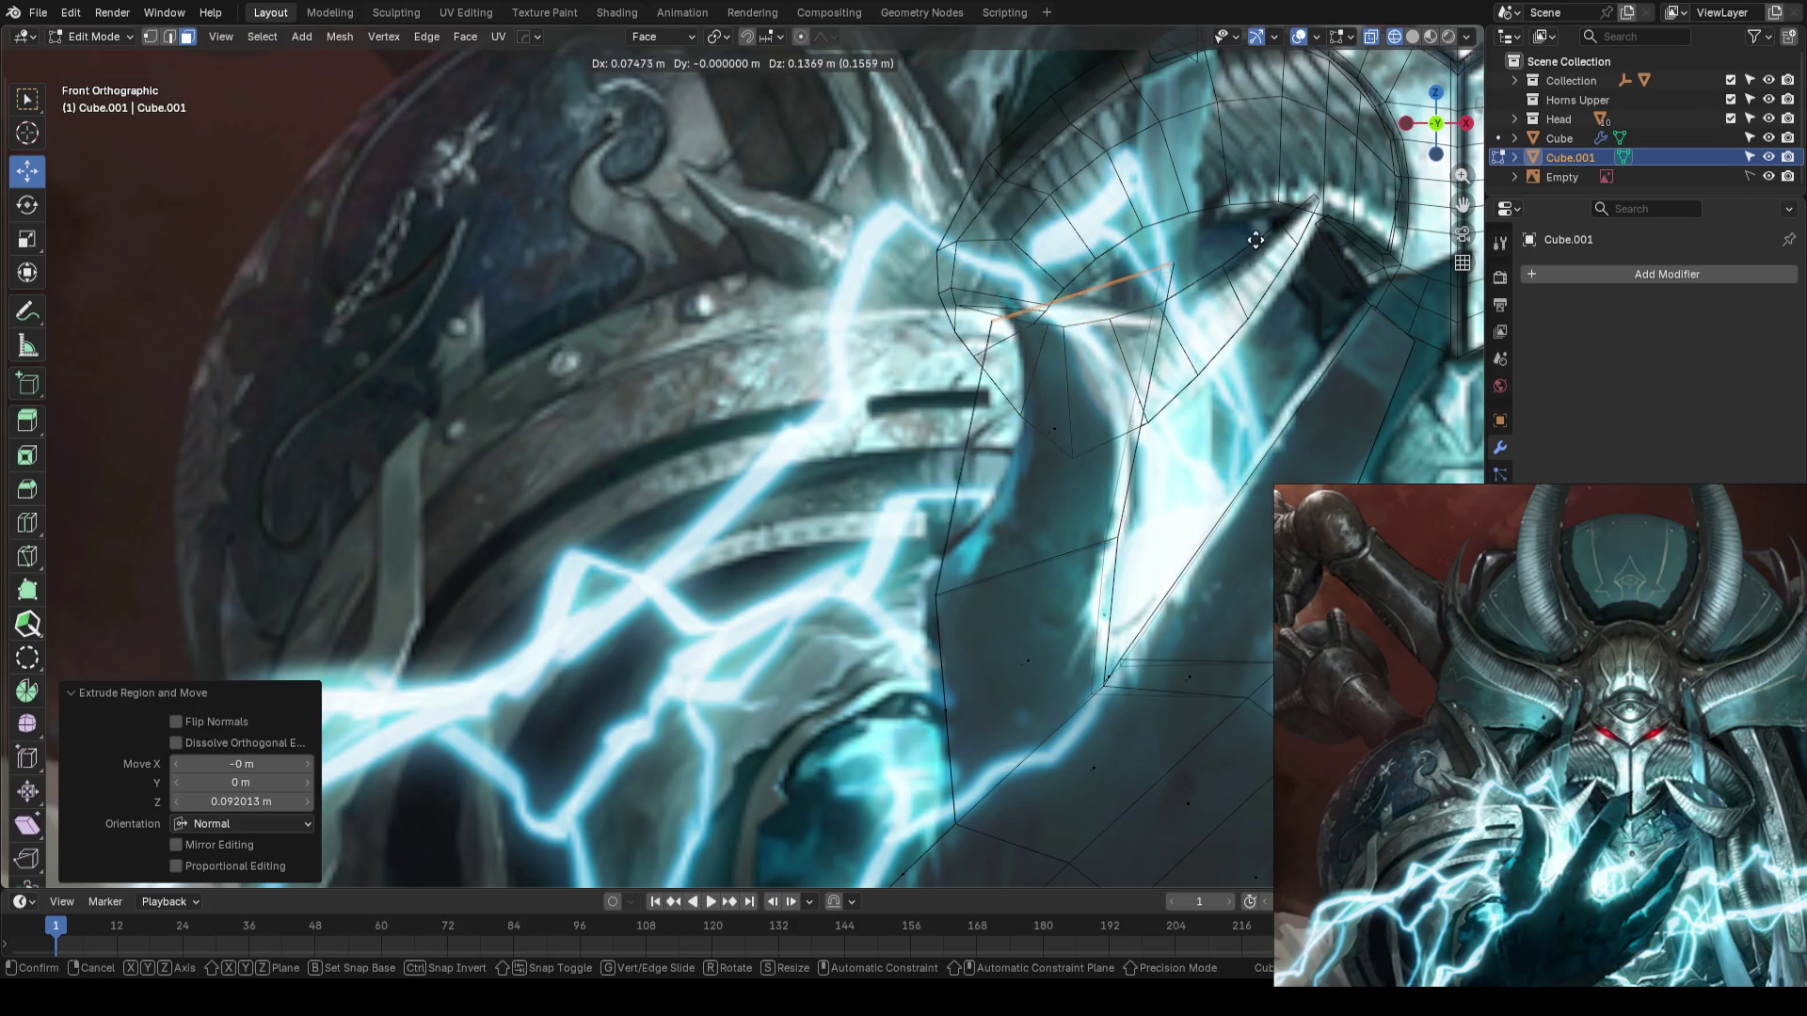
pyautogui.click(1224, 254)
pyautogui.press('s')
pyautogui.press('Escape')
pyautogui.press('g')
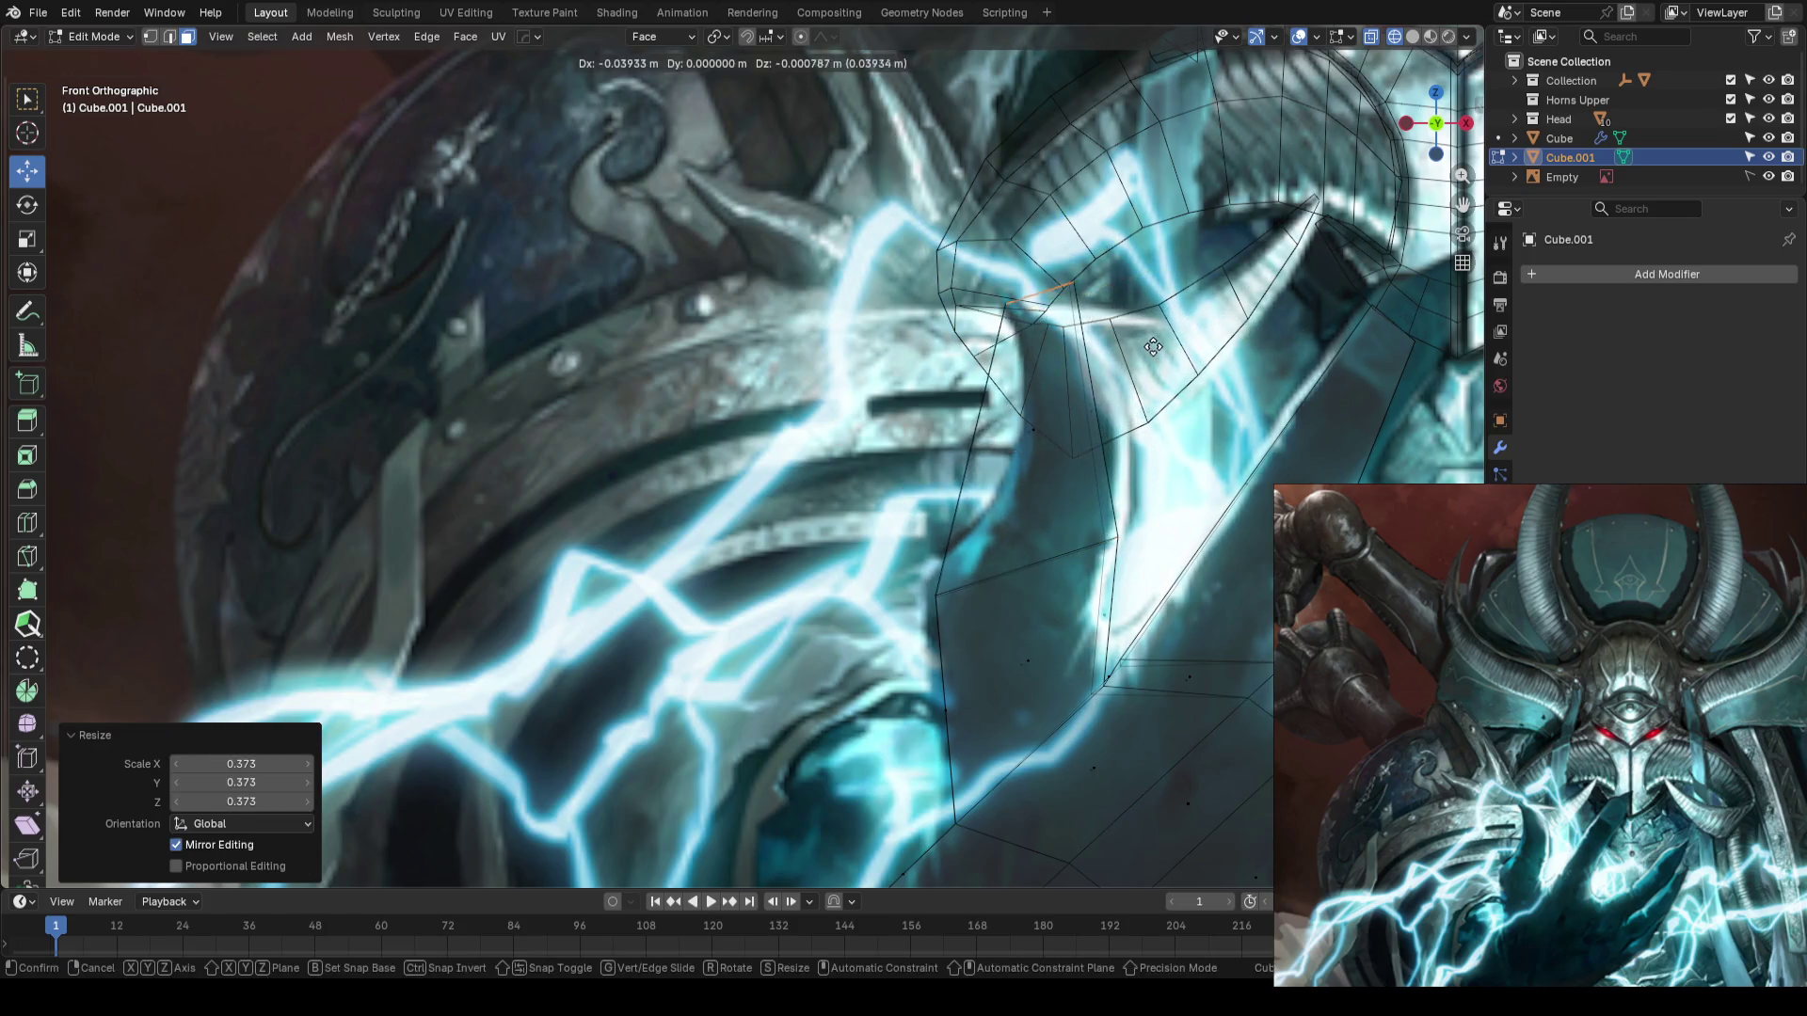
pyautogui.click(1168, 350)
# - Add an edge loop across the finger, shift its two vertices to follow the claw, and exit to Object Mode
pyautogui.hotkey('ctrl', 'r')
pyautogui.click(1032, 420)
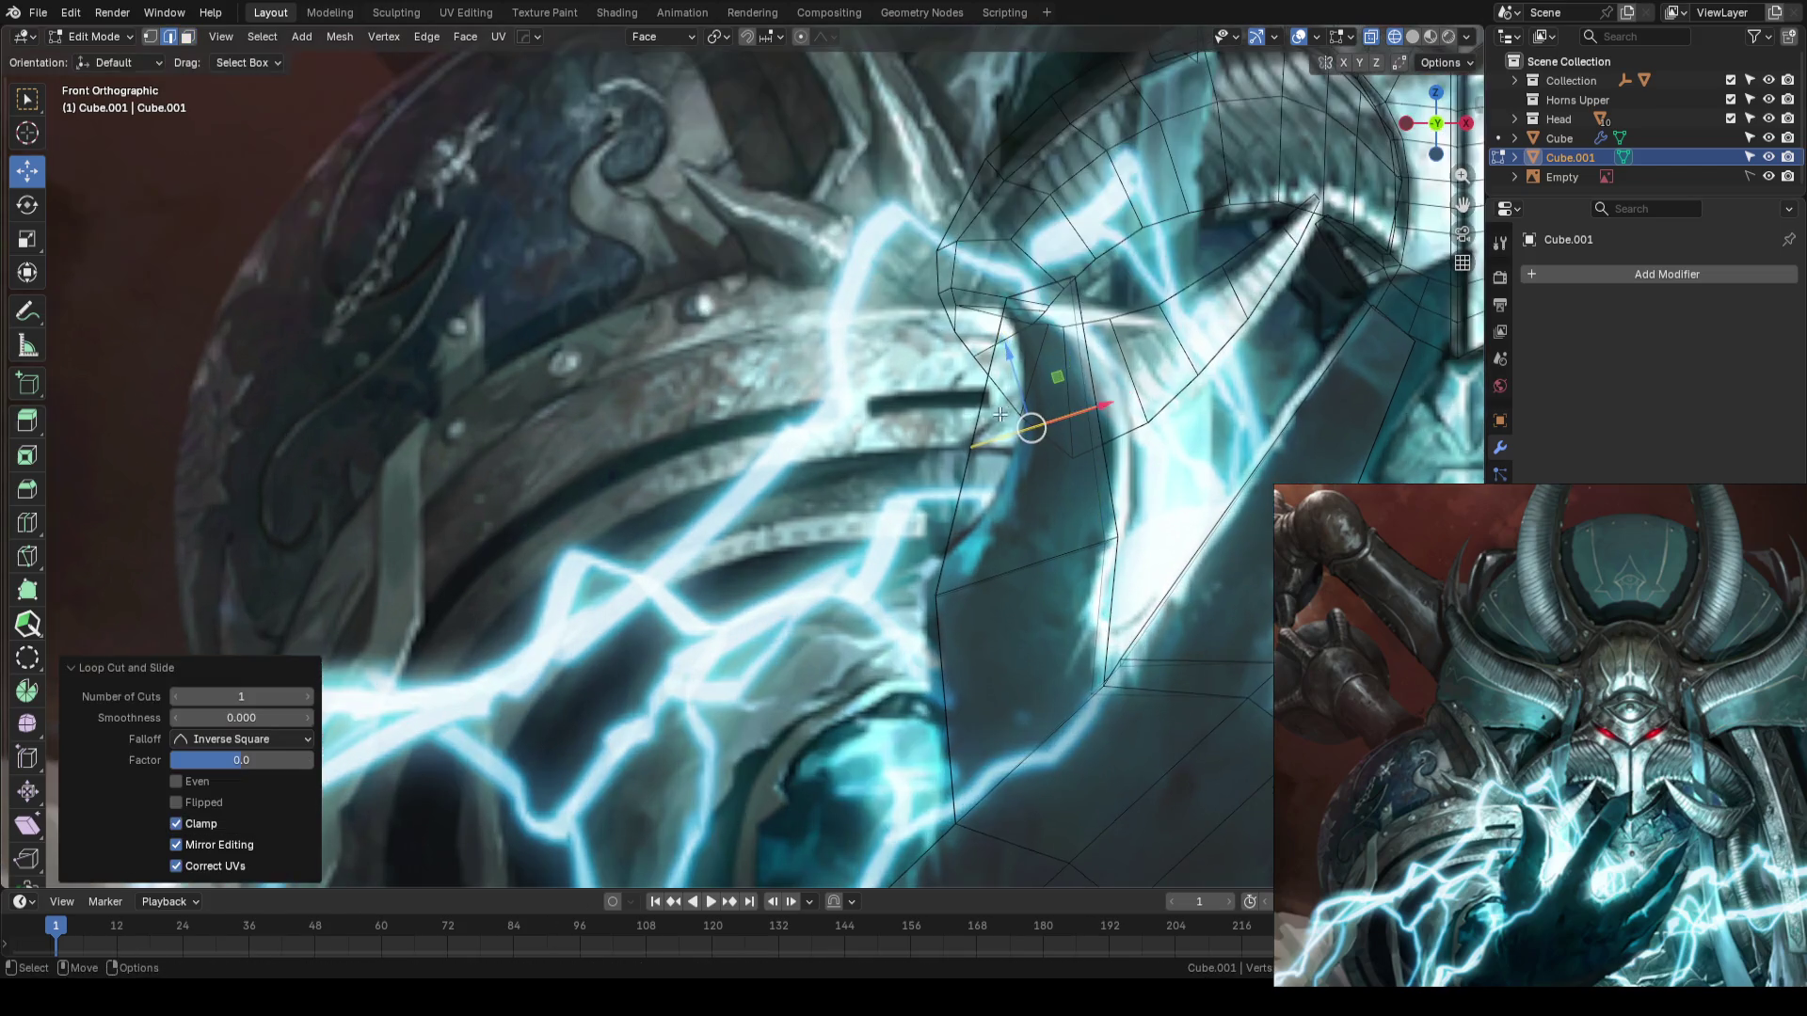
pyautogui.press('1')
pyautogui.click(970, 448)
pyautogui.press('g')
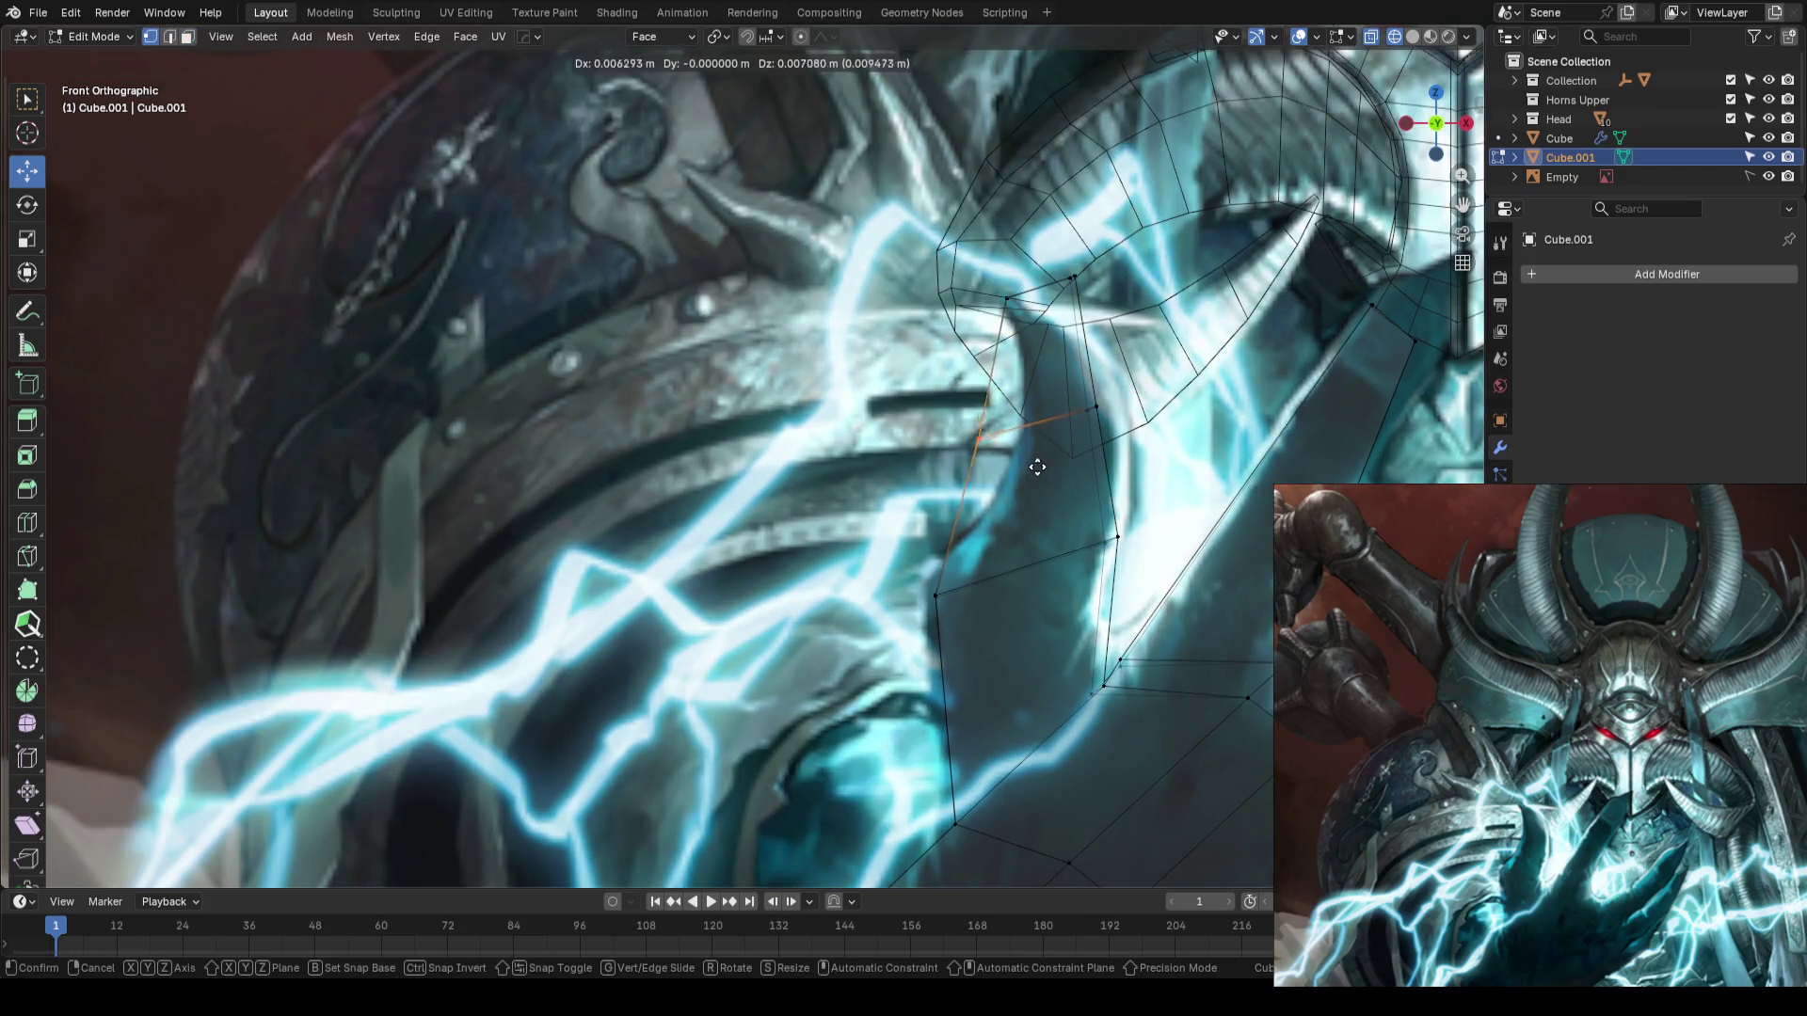
pyautogui.click(1089, 444)
pyautogui.click(1096, 406)
pyautogui.press('g')
pyautogui.click(1120, 407)
pyautogui.click(894, 452)
pyautogui.press('Tab')
pyautogui.hotkey('alt', 'a')
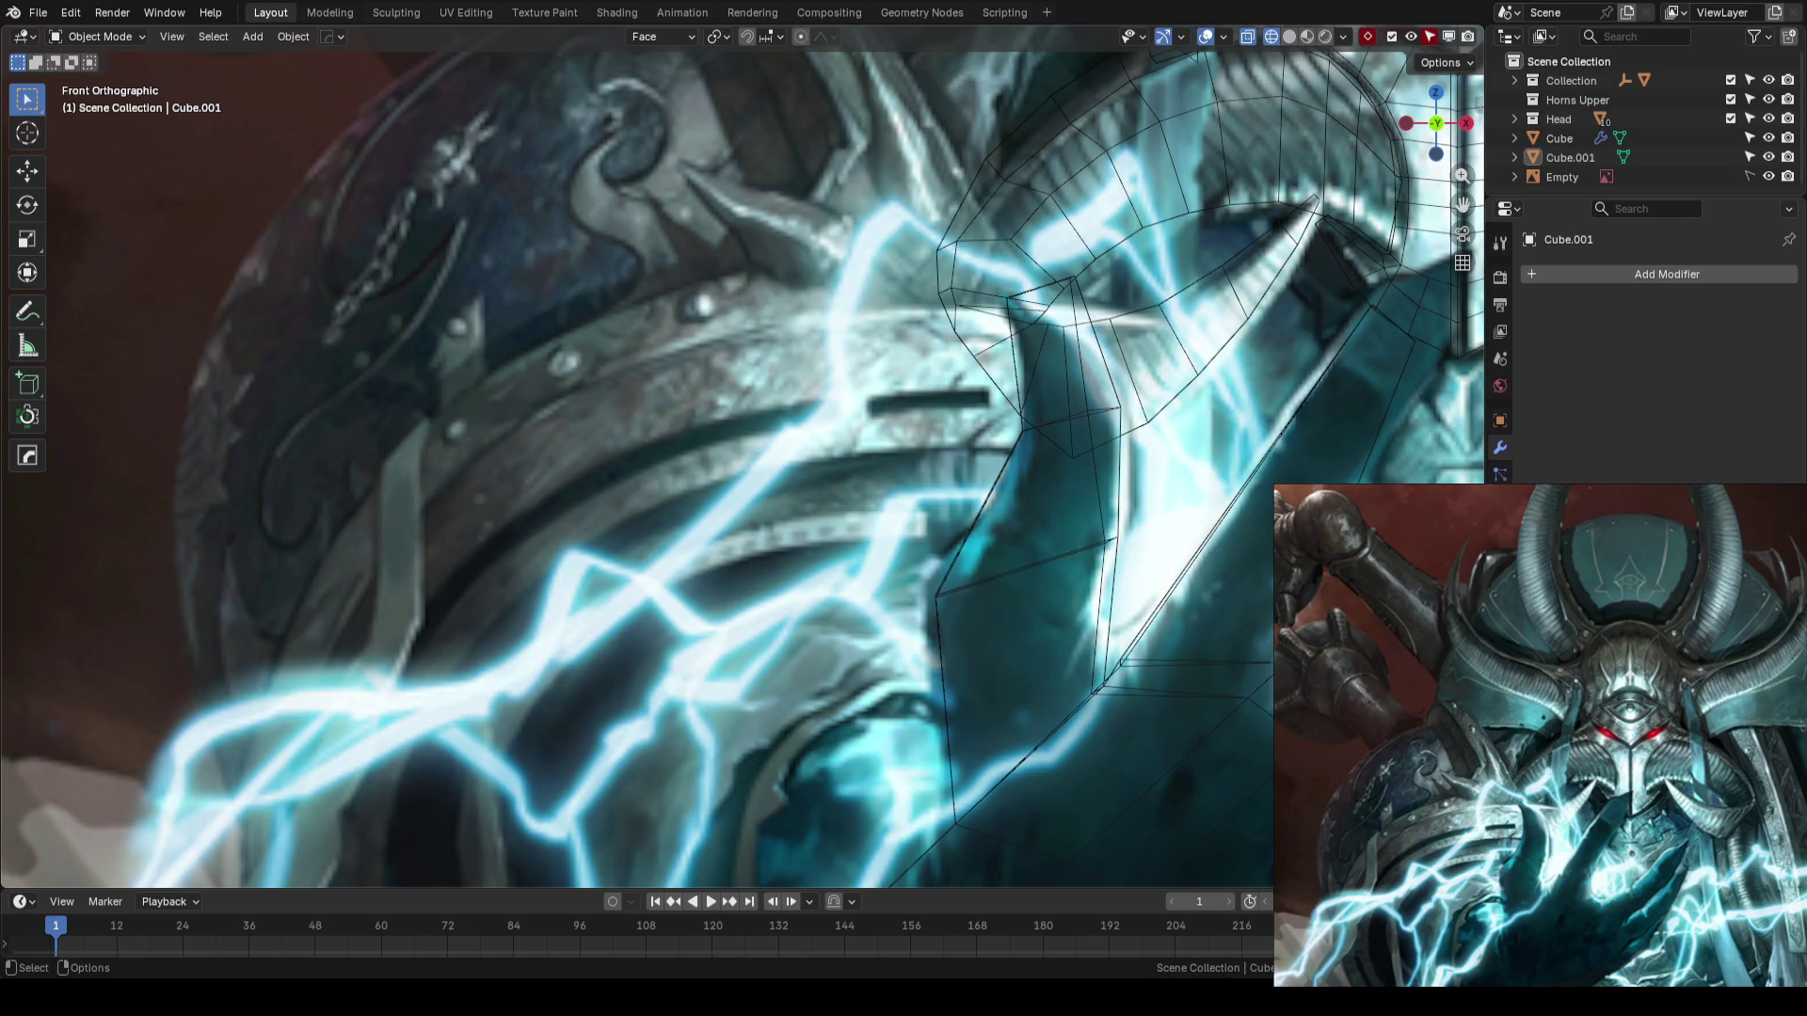
# - Save, then inspect the lengthened finger from an angle in Edit Mode
pyautogui.hotkey('ctrl', 's')
pyautogui.scroll(-5, 1097, 365)
pyautogui.press('Tab')
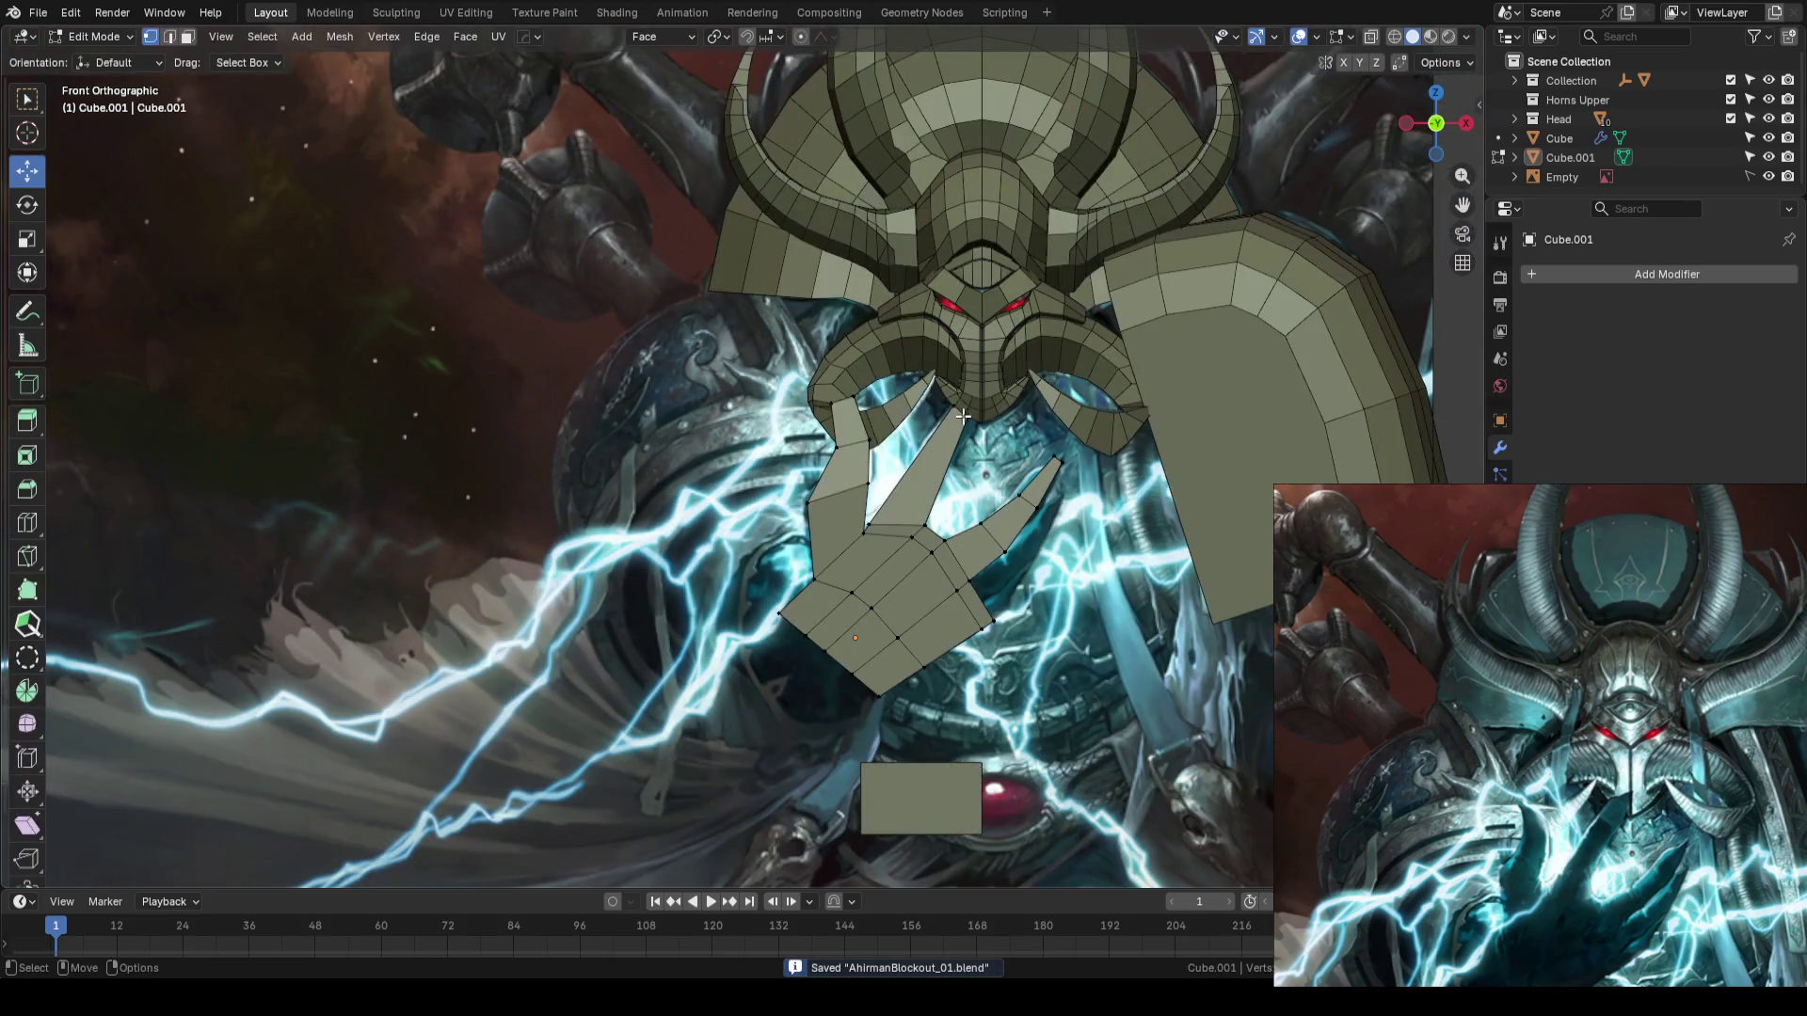
pyautogui.moveTo(963, 417)
pyautogui.mouseDown(button='middle')
pyautogui.moveTo(988, 444)
pyautogui.moveTo(1070, 444)
pyautogui.moveTo(863, 423)
pyautogui.mouseUp(button='middle')
pyautogui.press('Tab')
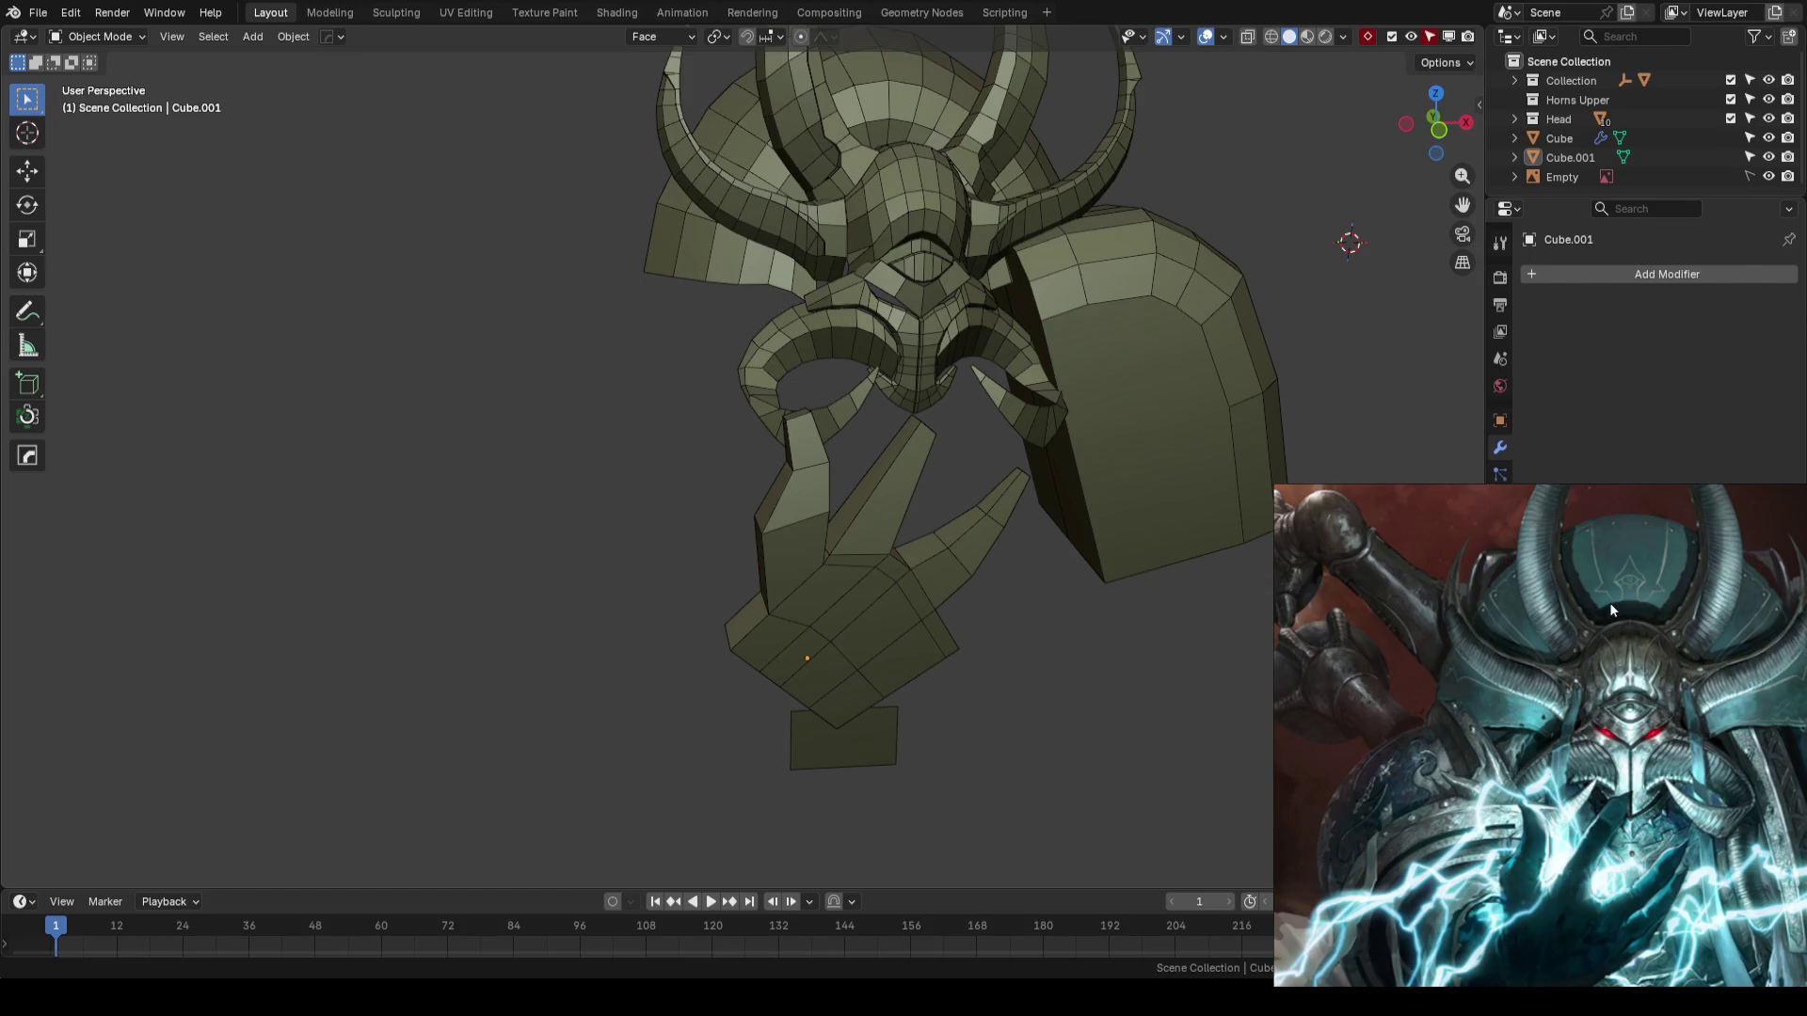
# - Return to the front view over the reference and save AhrimanBlockout_01.blend
pyautogui.hotkey('ctrl', 's')
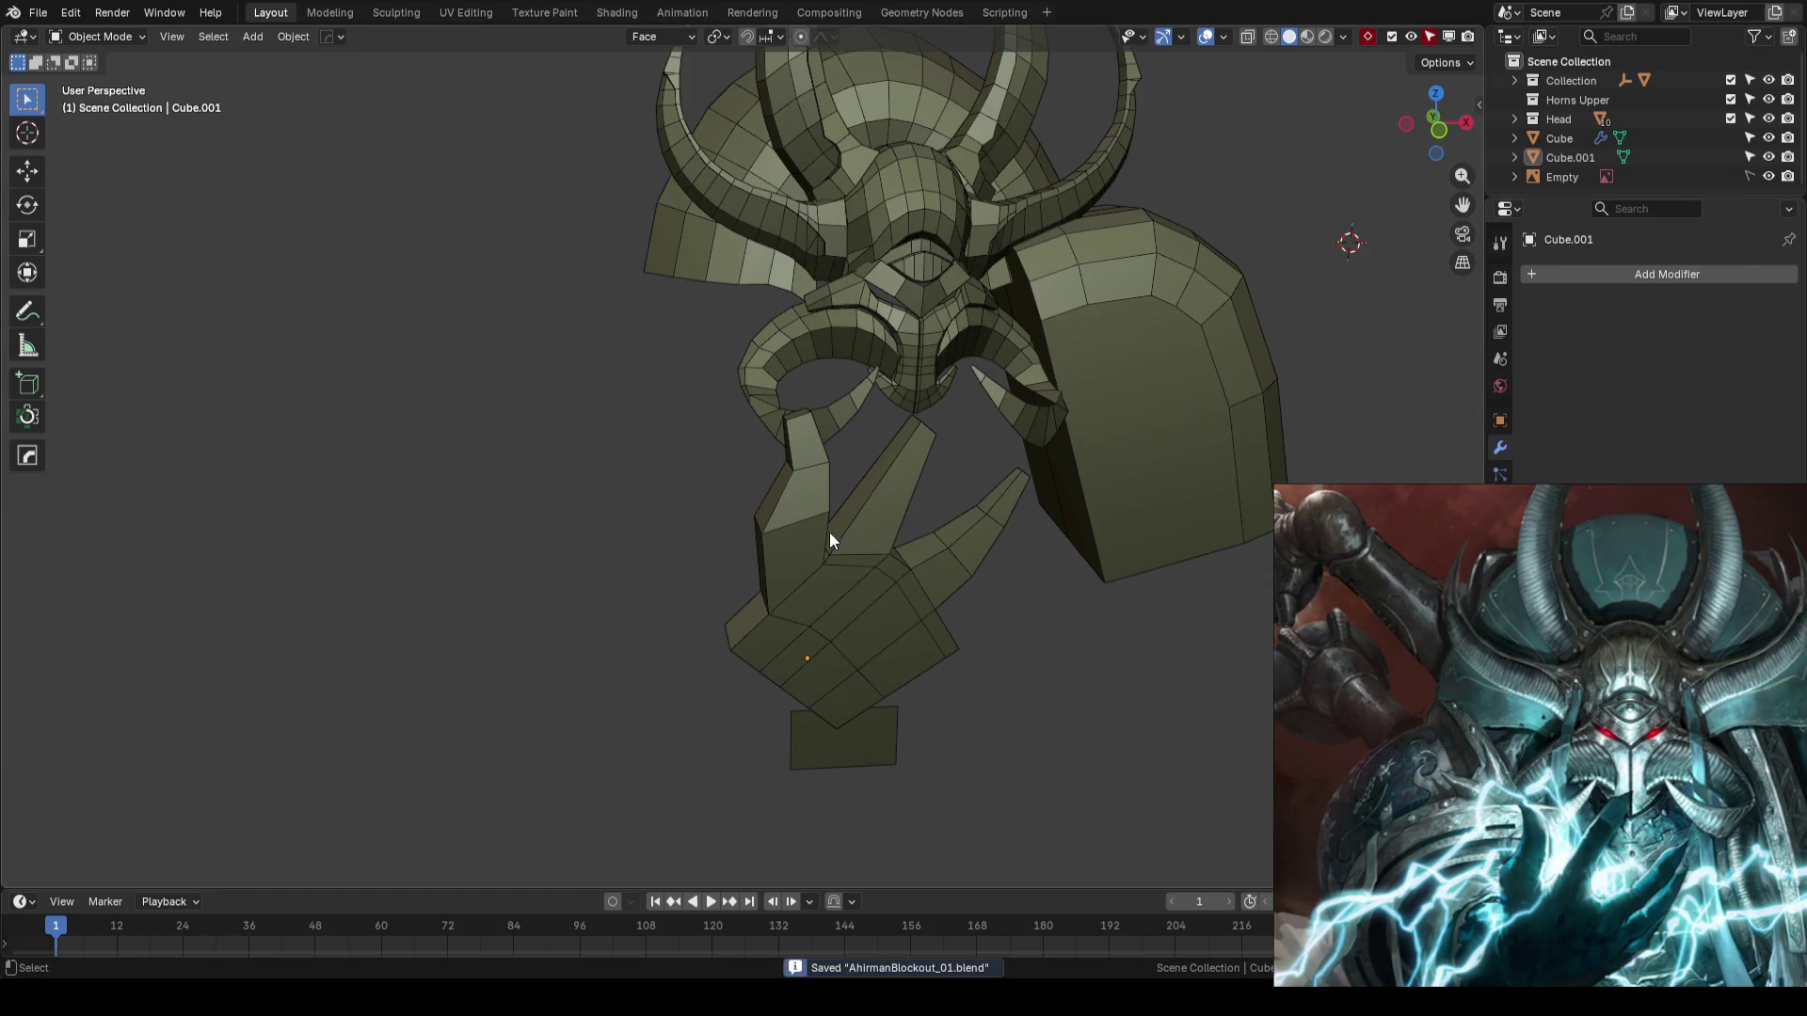
pyautogui.press('KP_1')
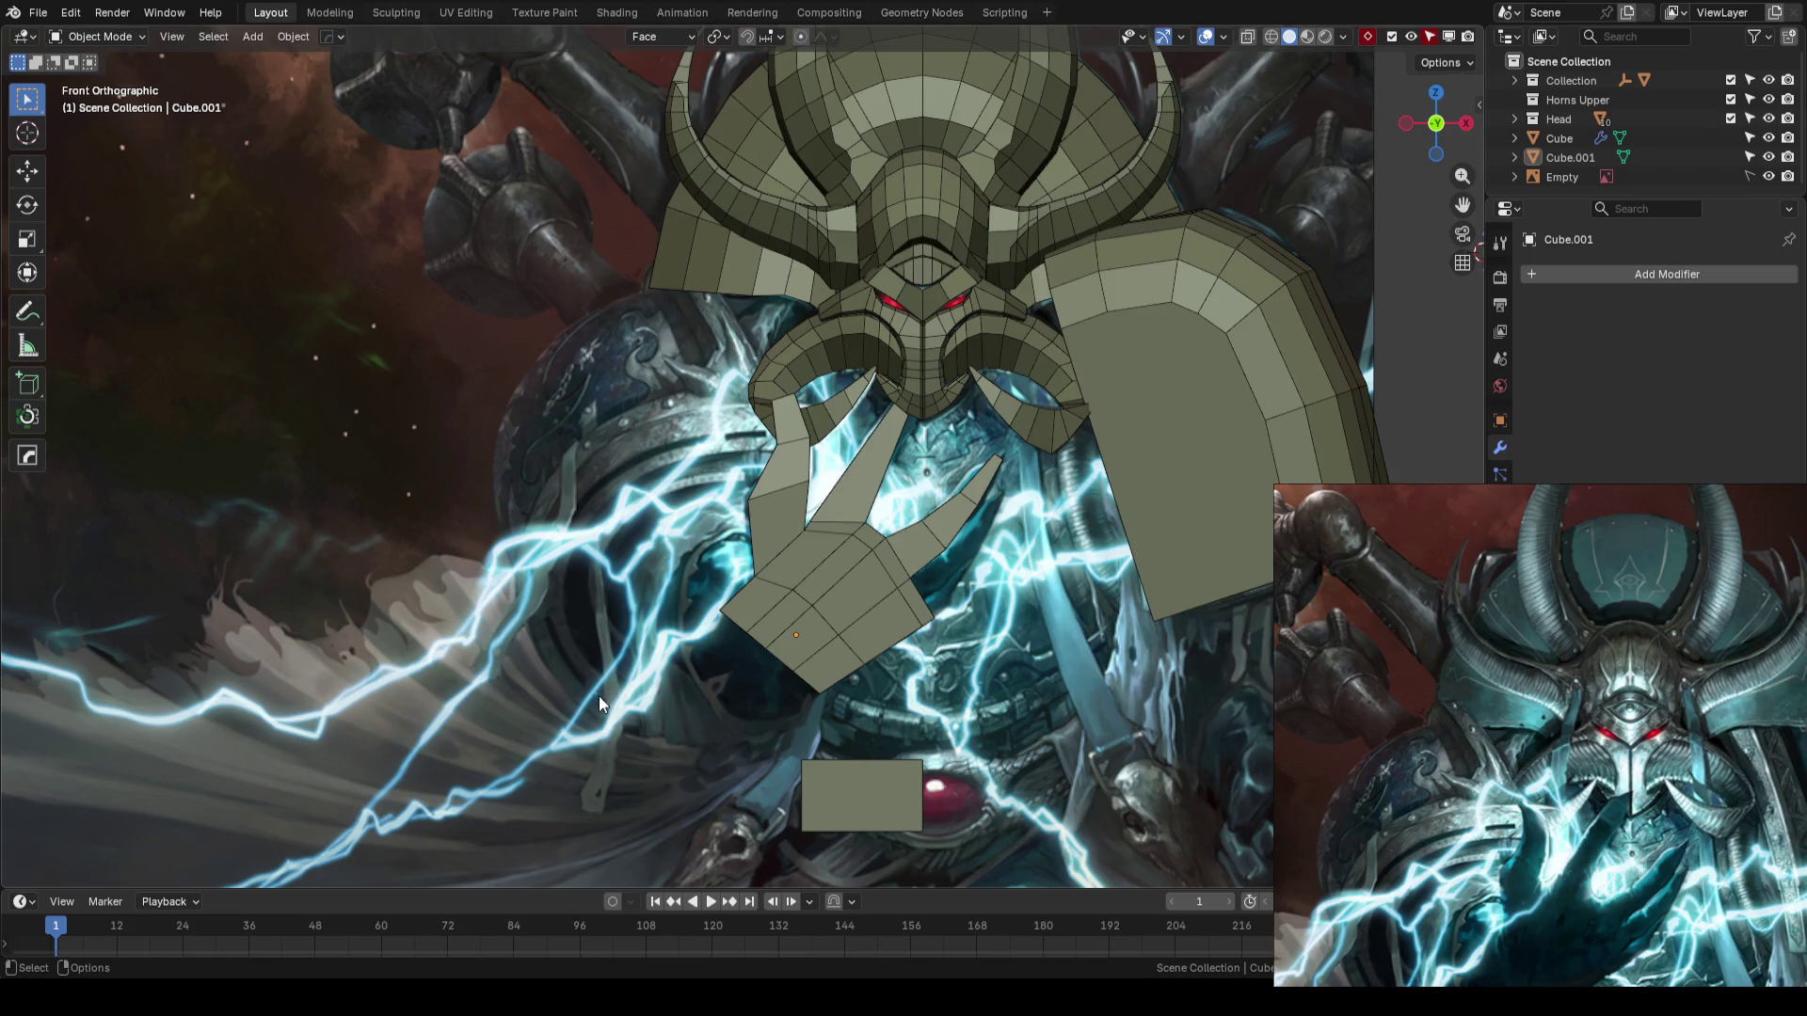
pyautogui.hotkey('ctrl', 's')
pyautogui.scroll(3, 597, 563)
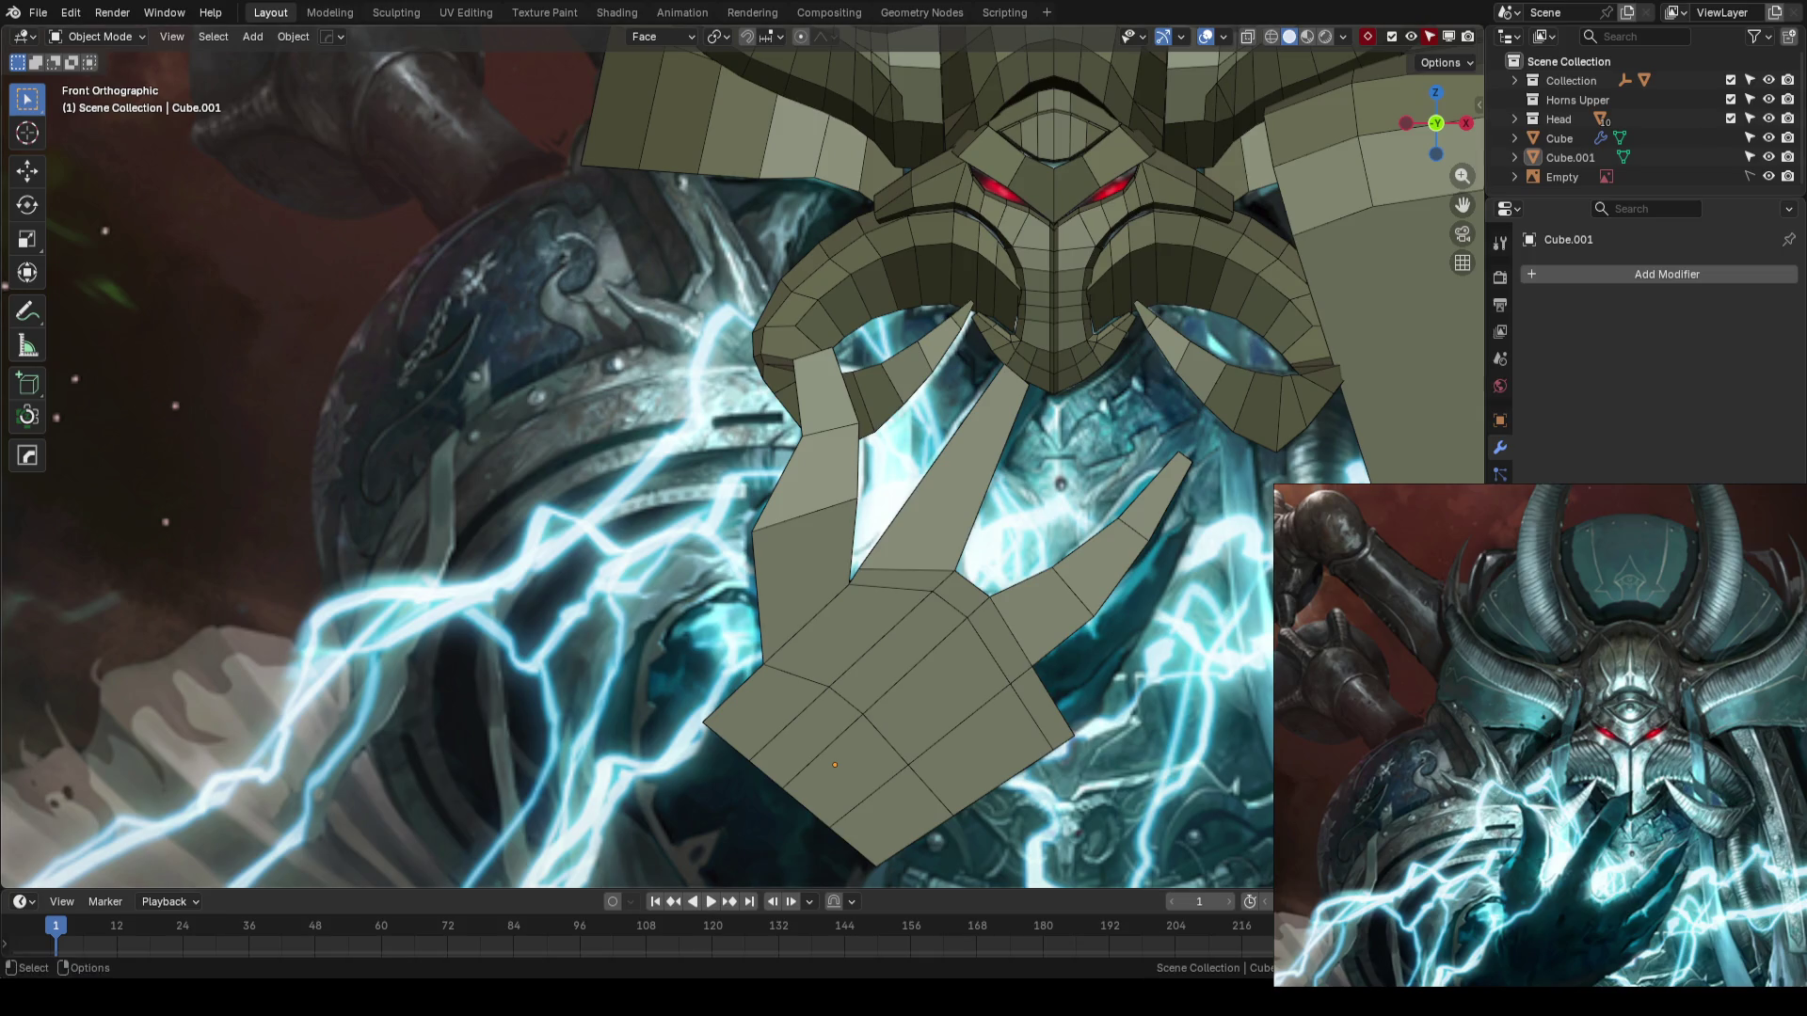
# - Inspect the blockout from side and front views, saving the file along the way
pyautogui.scroll(-3, 1357, 390)
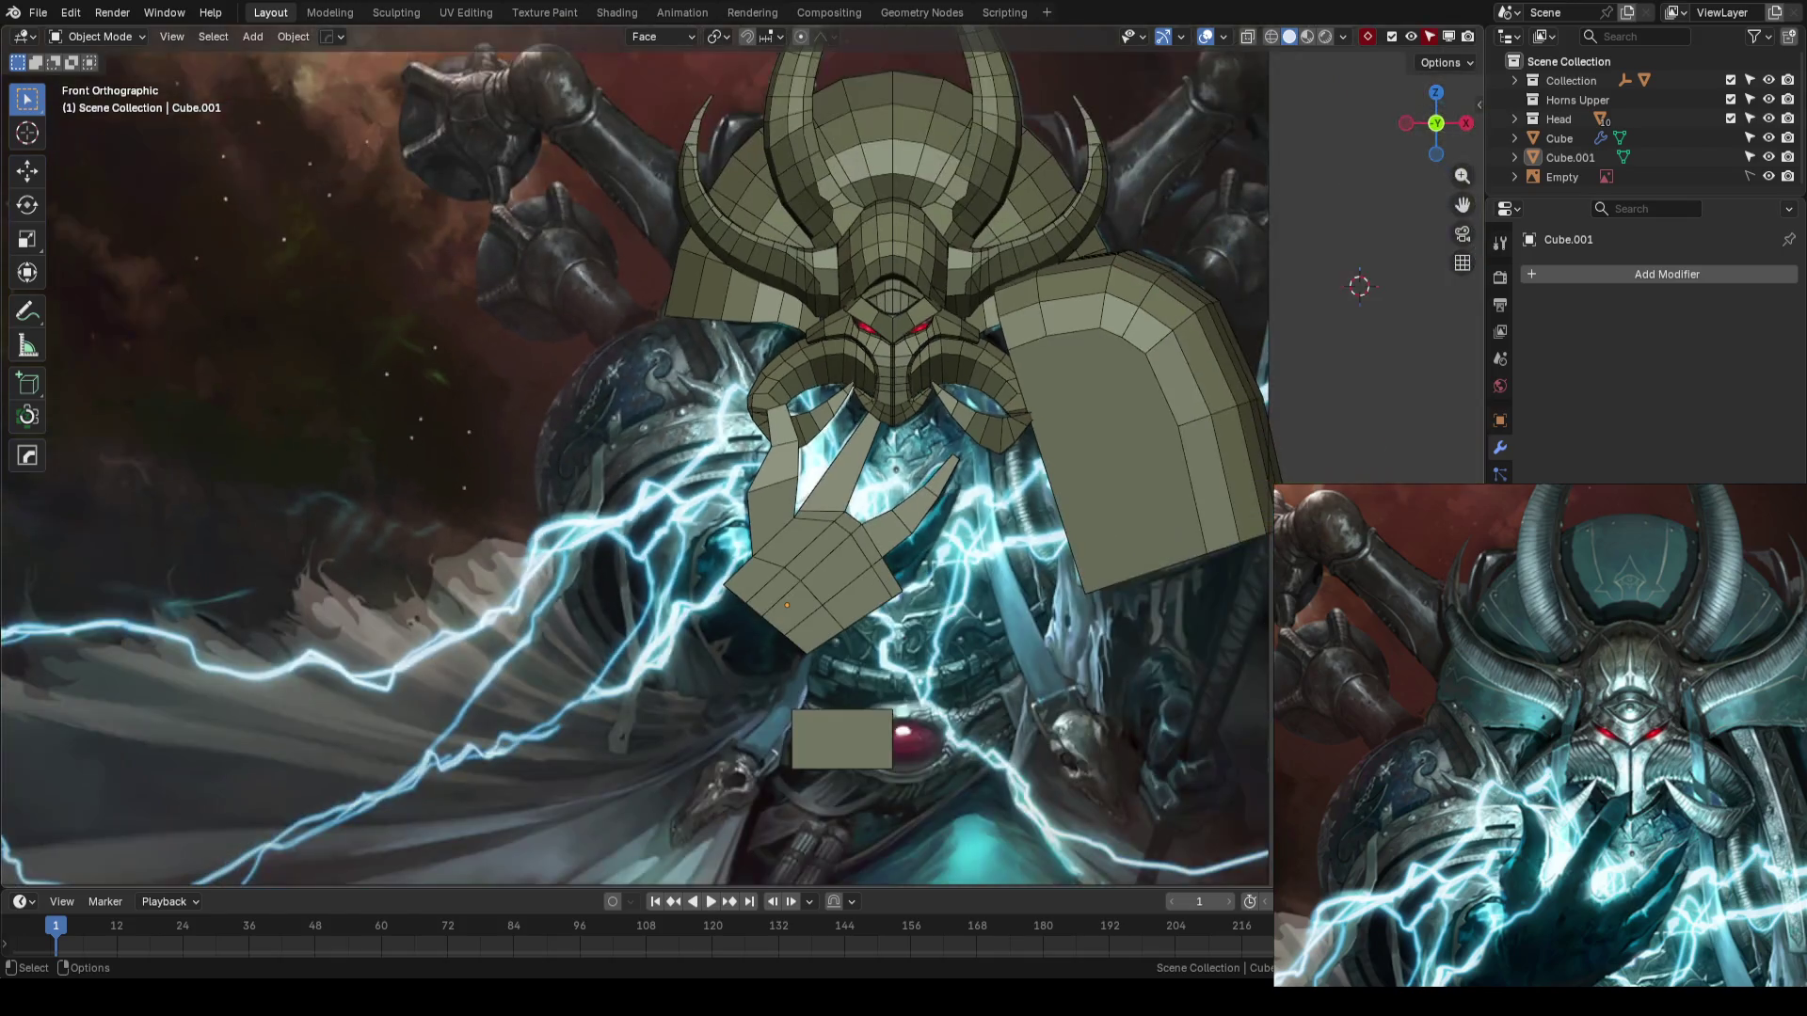
pyautogui.hotkey('ctrl', 's')
pyautogui.scroll(2, 691, 434)
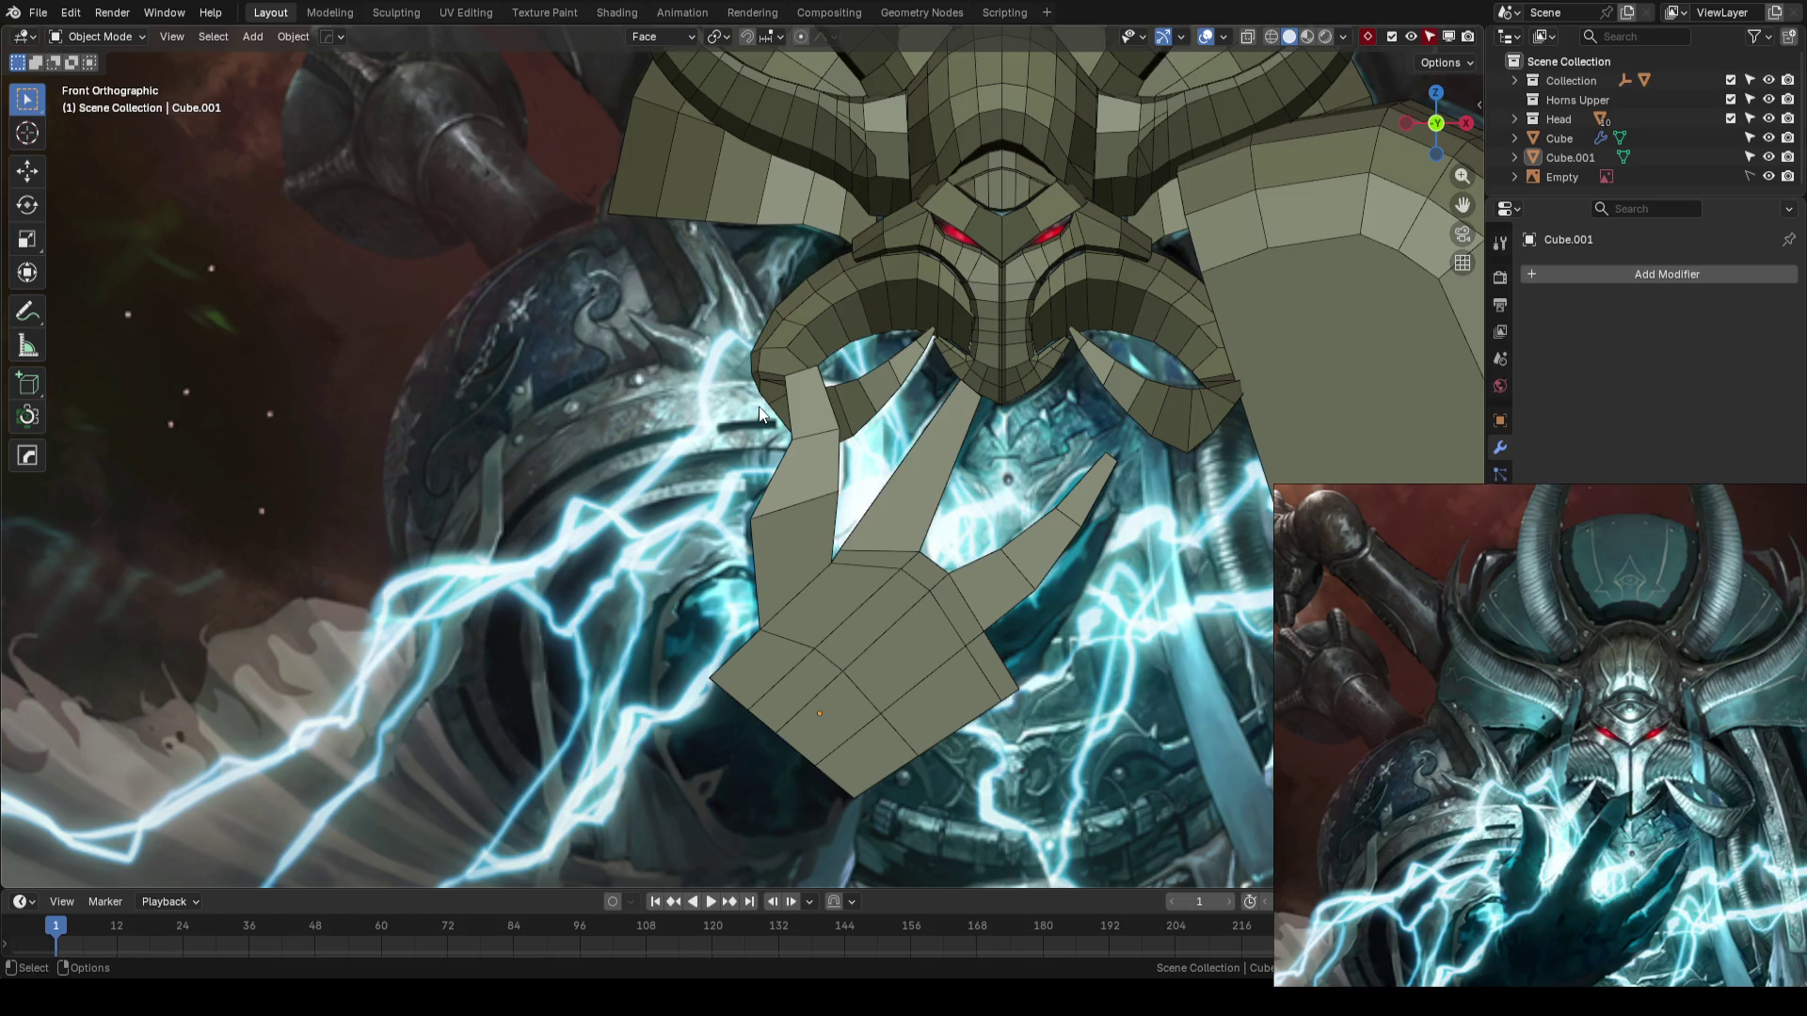
pyautogui.moveTo(691, 432)
pyautogui.mouseDown(button='middle')
pyautogui.moveTo(867, 386)
pyautogui.moveTo(872, 450)
pyautogui.moveTo(935, 468)
pyautogui.moveTo(1082, 450)
pyautogui.mouseUp(button='middle')
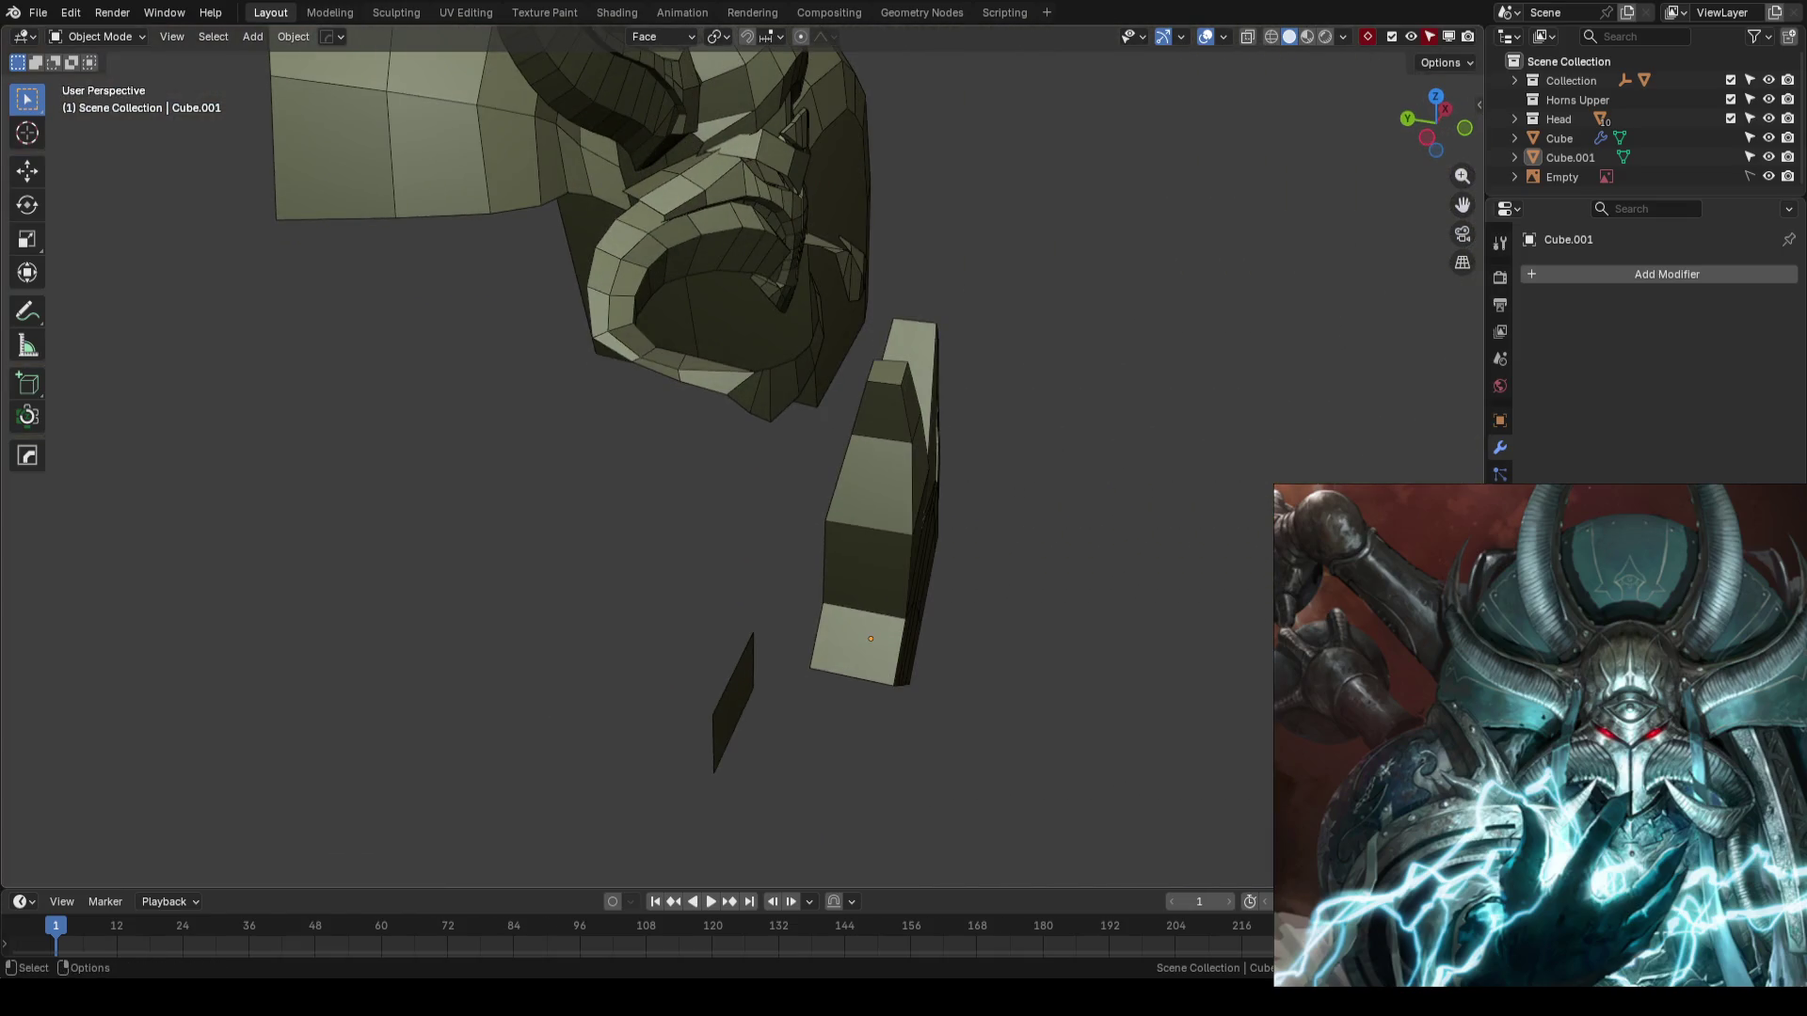
pyautogui.press('KP_1')
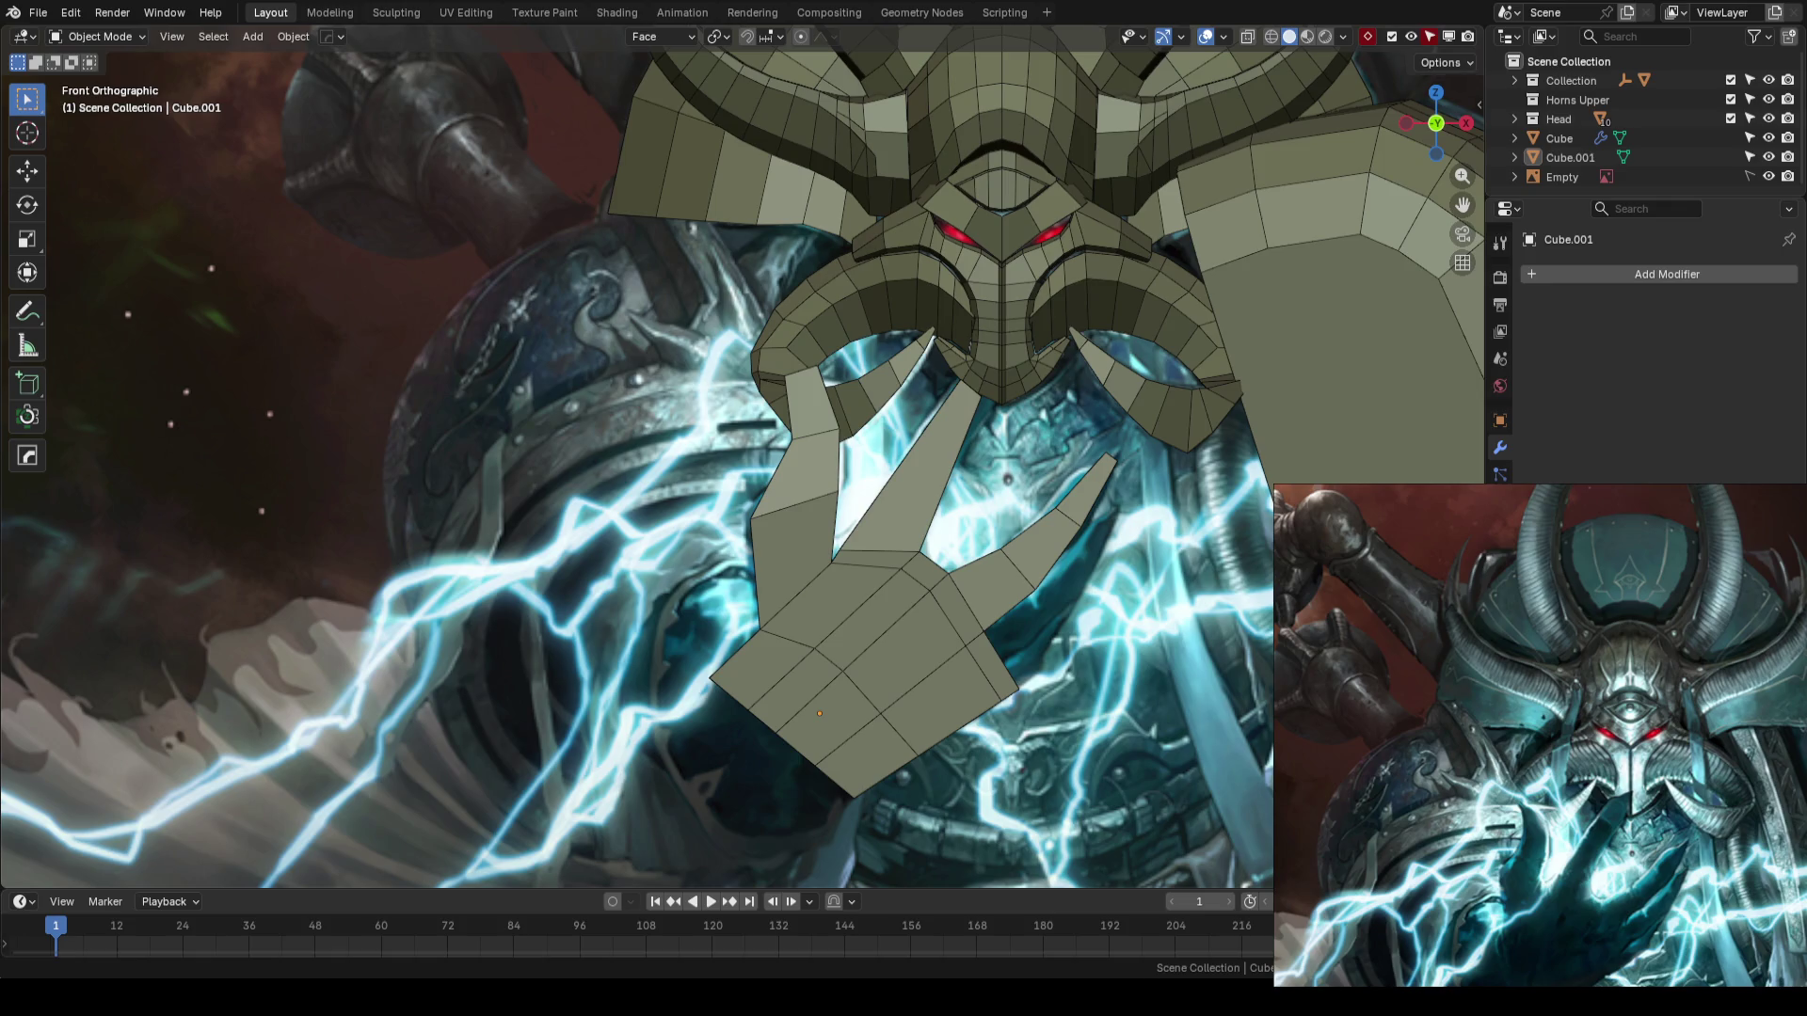
pyautogui.hotkey('ctrl', 's')
pyautogui.moveTo(1037, 481)
pyautogui.mouseDown(button='middle')
pyautogui.moveTo(935, 461)
pyautogui.moveTo(853, 500)
pyautogui.moveTo(1137, 489)
pyautogui.moveTo(1089, 489)
pyautogui.moveTo(1070, 471)
pyautogui.moveTo(1087, 464)
pyautogui.mouseUp(button='middle')
pyautogui.scroll(2, 1044, 469)
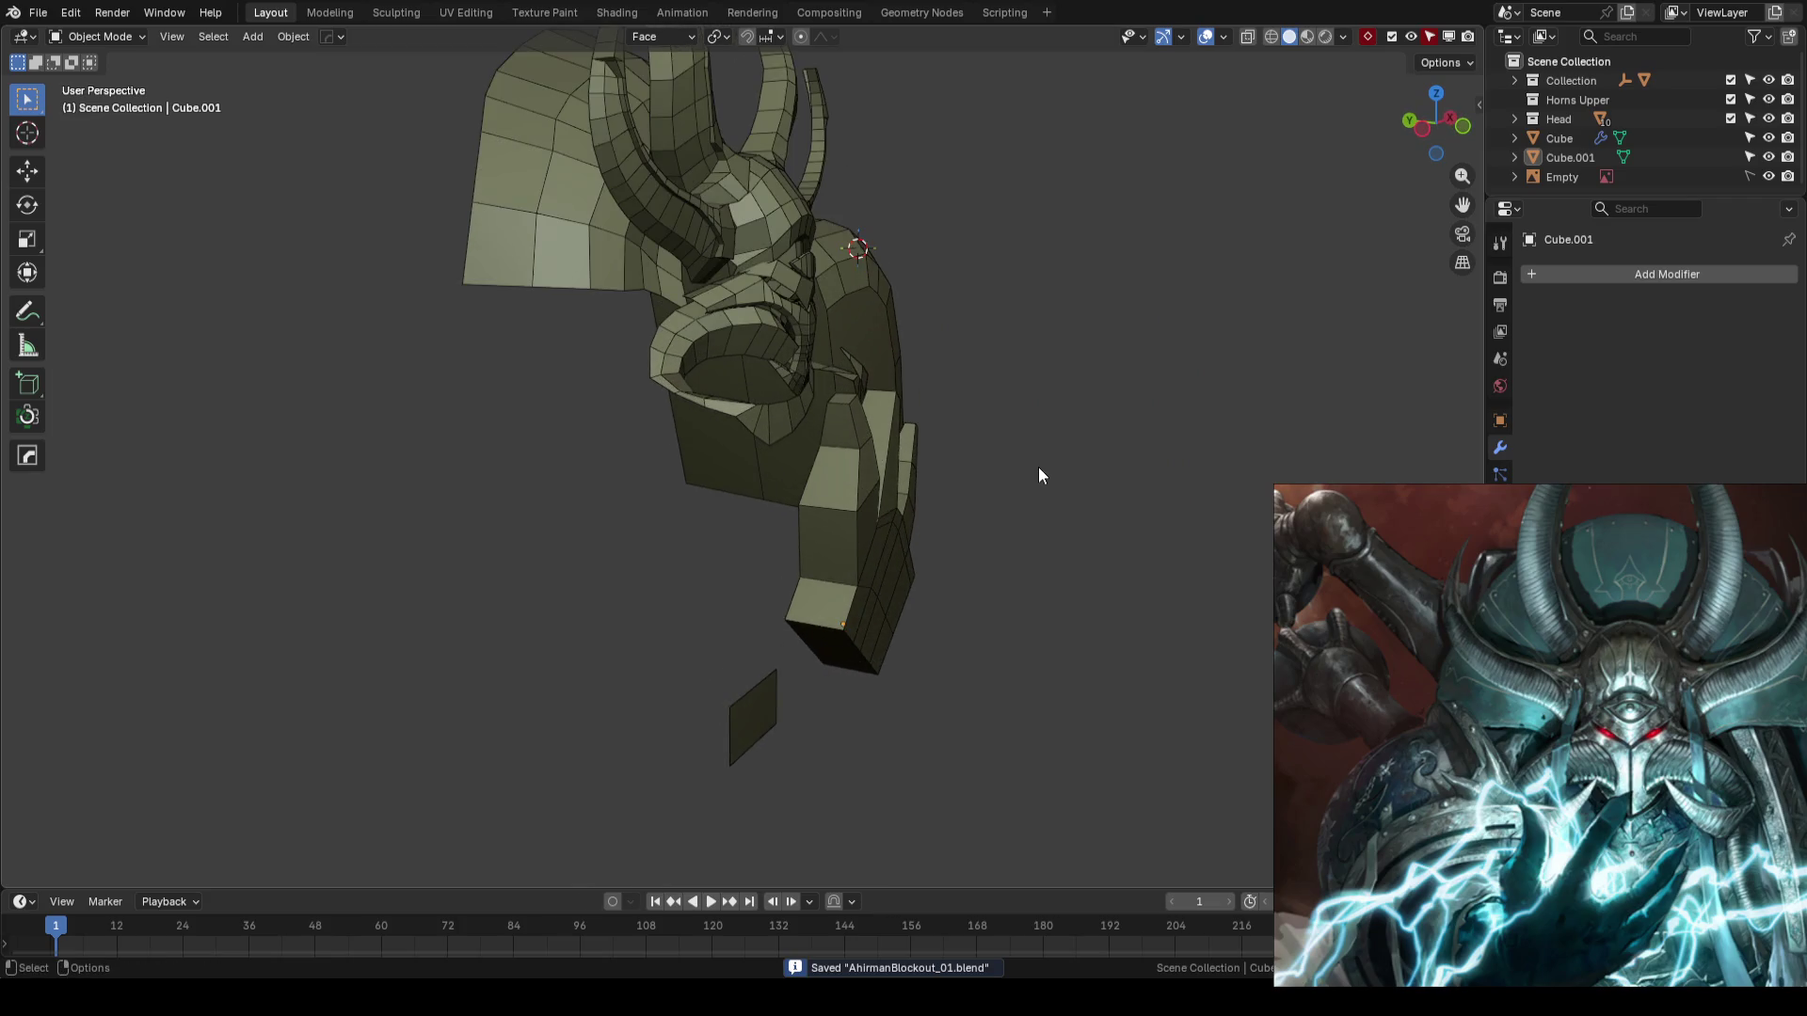
pyautogui.press('KP_1')
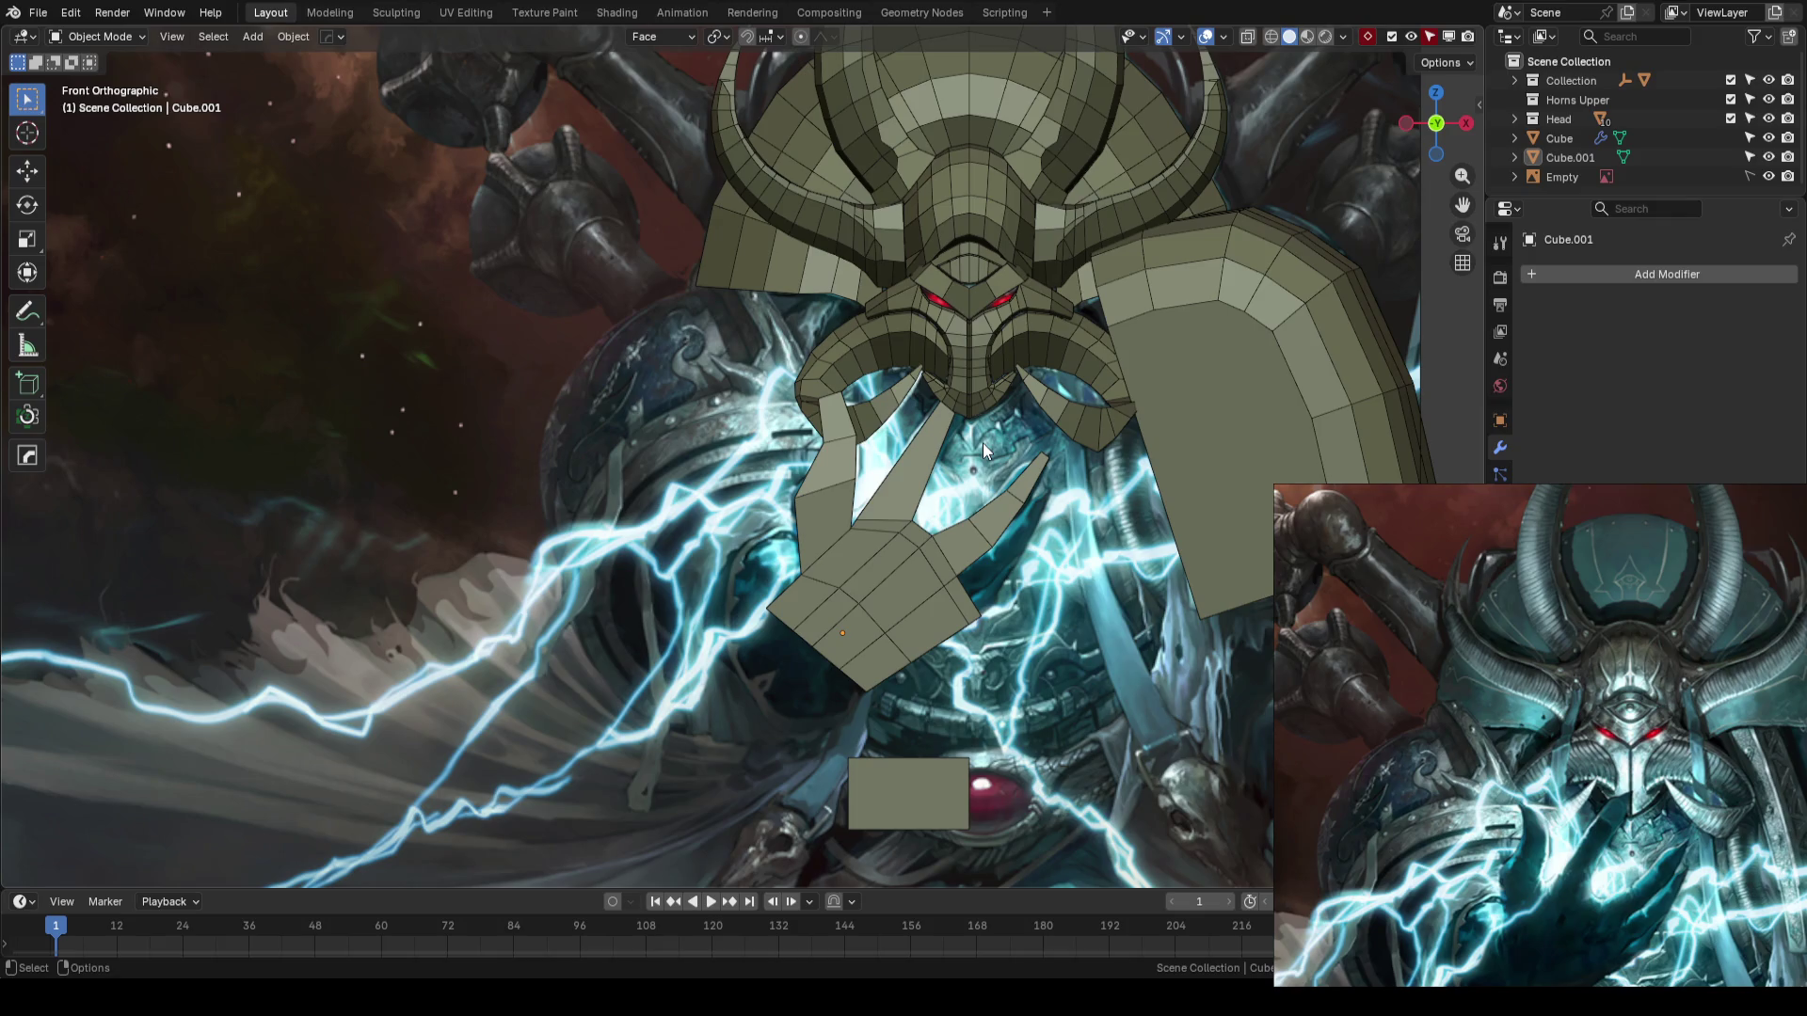
pyautogui.keyDown('shift'); pyautogui.moveTo(1258, 419); pyautogui.dragTo(1077, 432, button='middle'); pyautogui.keyUp('shift')
pyautogui.scroll(-3, 1077, 432)
pyautogui.moveTo(895, 451)
pyautogui.mouseDown(button='middle')
pyautogui.moveTo(958, 448)
pyautogui.moveTo(766, 510)
pyautogui.moveTo(862, 465)
pyautogui.mouseUp(button='middle')
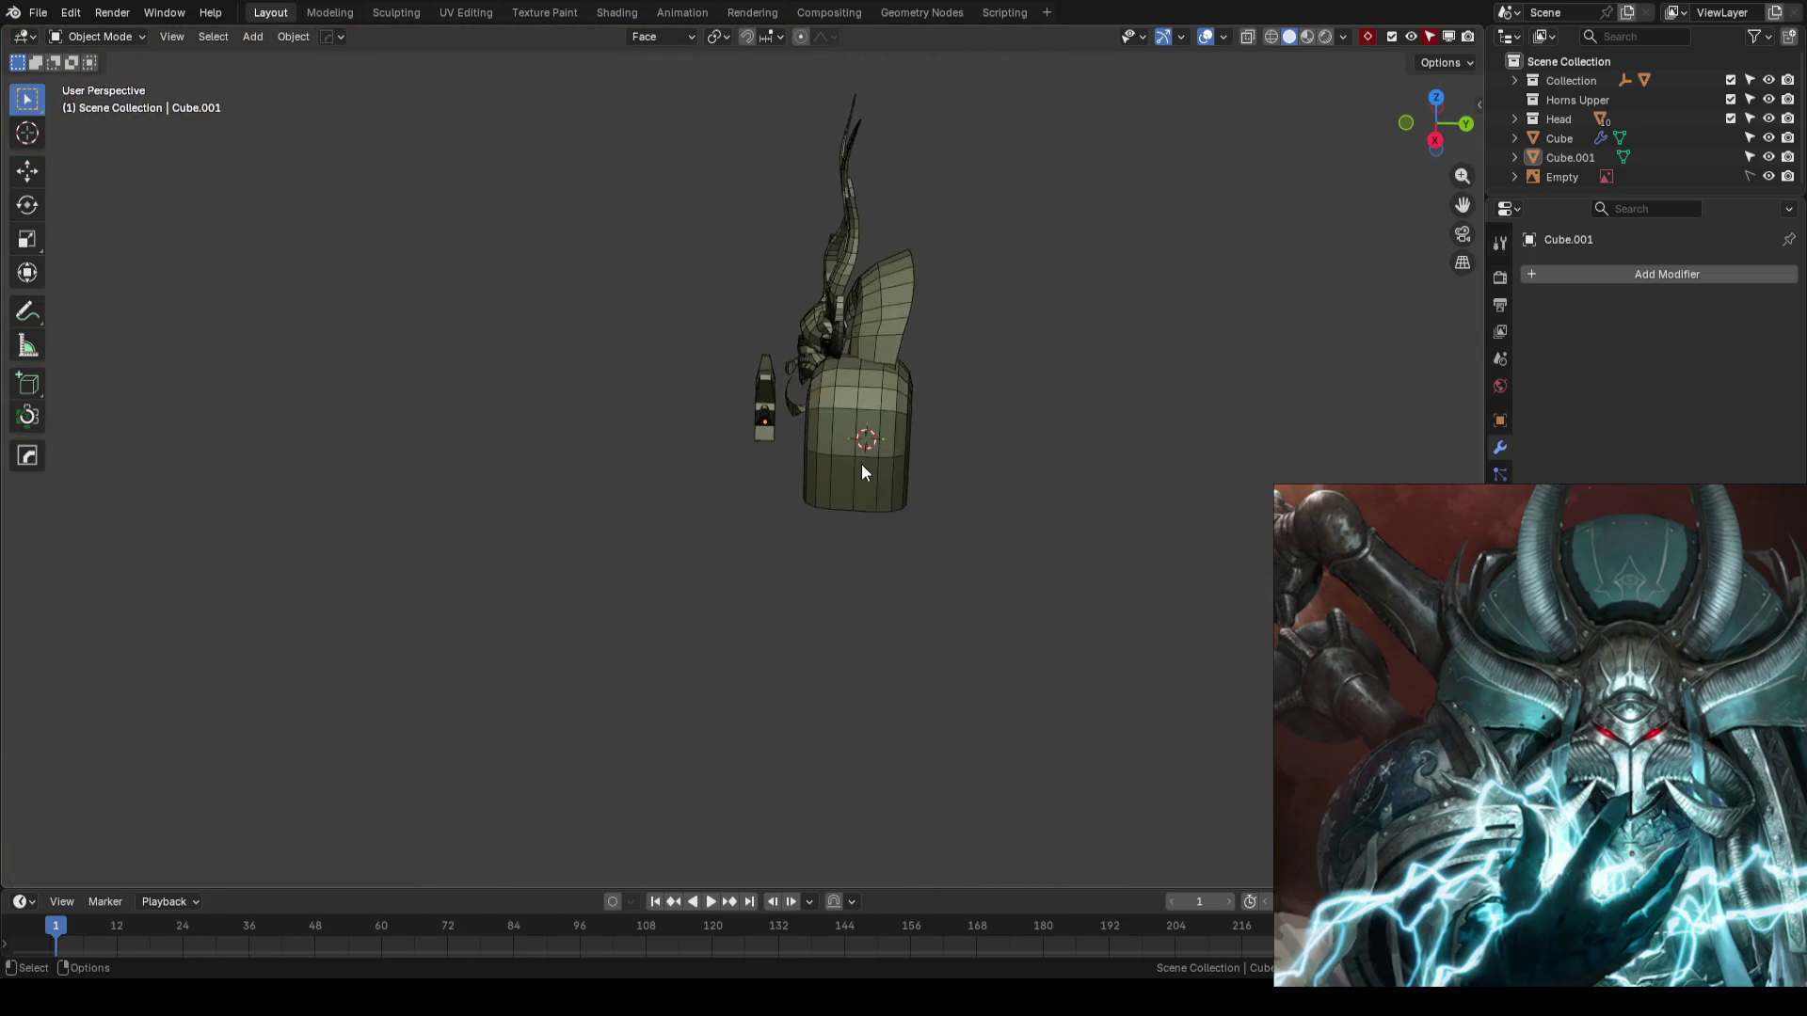
pyautogui.scroll(2, 864, 471)
# - Select the Cube shoulder pad and set the transform orientation to Global
pyautogui.click(953, 423)
pyautogui.hotkey('shift', 'space')
pyautogui.press('g')
pyautogui.scroll(3, 1098, 399)
pyautogui.press(',')
pyautogui.click(1028, 367)
pyautogui.moveTo(902, 346); pyautogui.dragTo(918, 347)
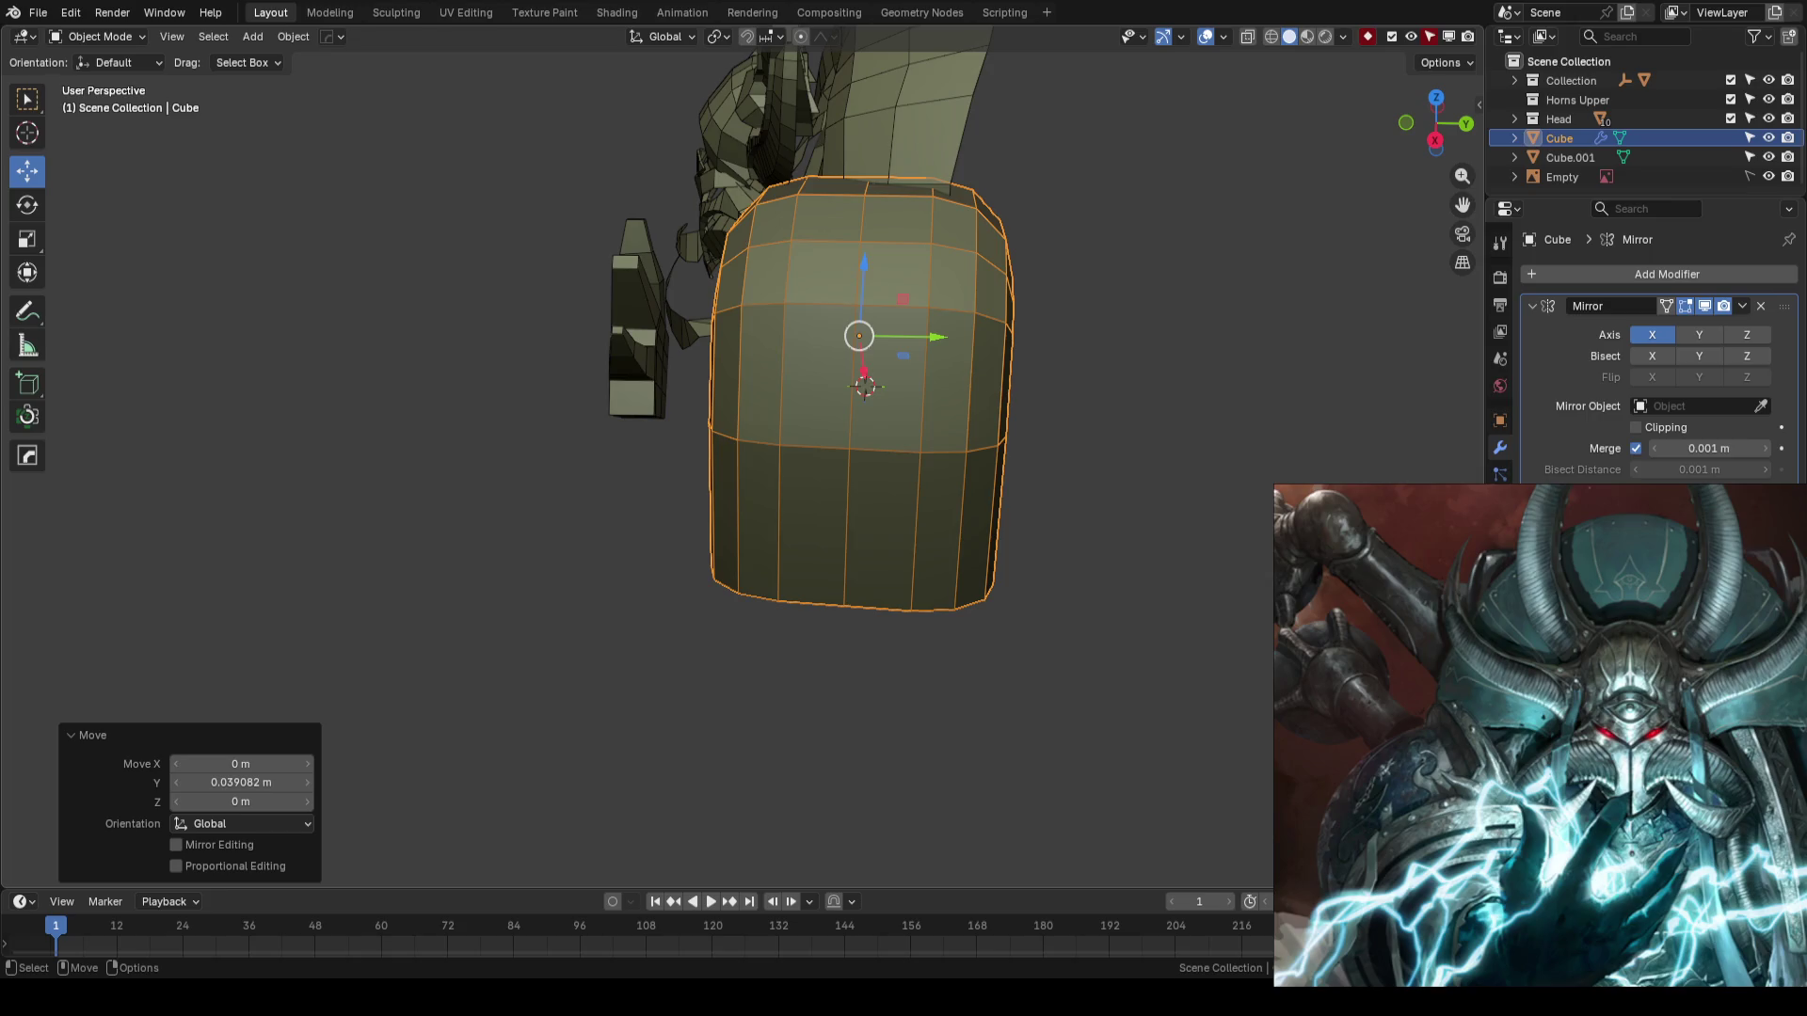
# - Deselect the shoulder pad, save AhrimanBlockout_01.blend, and turn on wireframe X-ray over the reference
pyautogui.click(1161, 644)
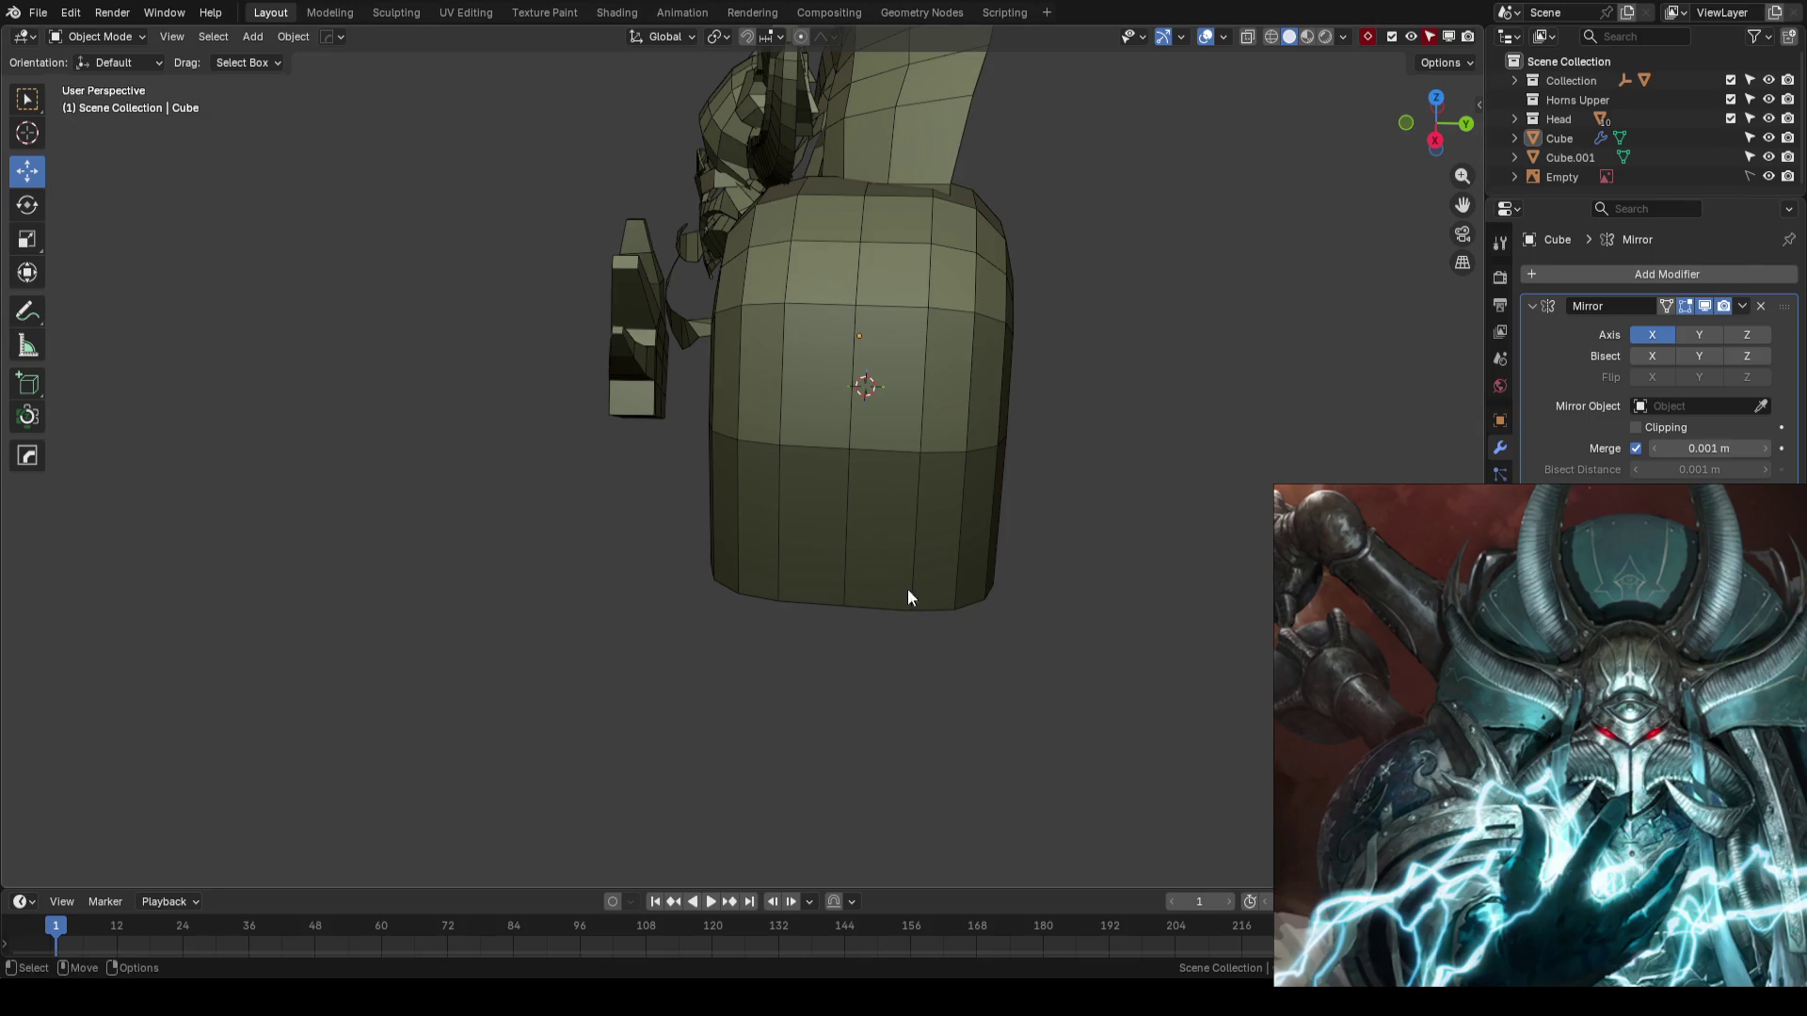
pyautogui.scroll(-4, 1104, 535)
pyautogui.moveTo(951, 484)
pyautogui.mouseDown(button='middle')
pyautogui.moveTo(754, 496)
pyautogui.moveTo(900, 528)
pyautogui.moveTo(800, 534)
pyautogui.moveTo(917, 556)
pyautogui.moveTo(840, 572)
pyautogui.mouseUp(button='middle')
pyautogui.hotkey('ctrl', 's')
pyautogui.scroll(4, 849, 561)
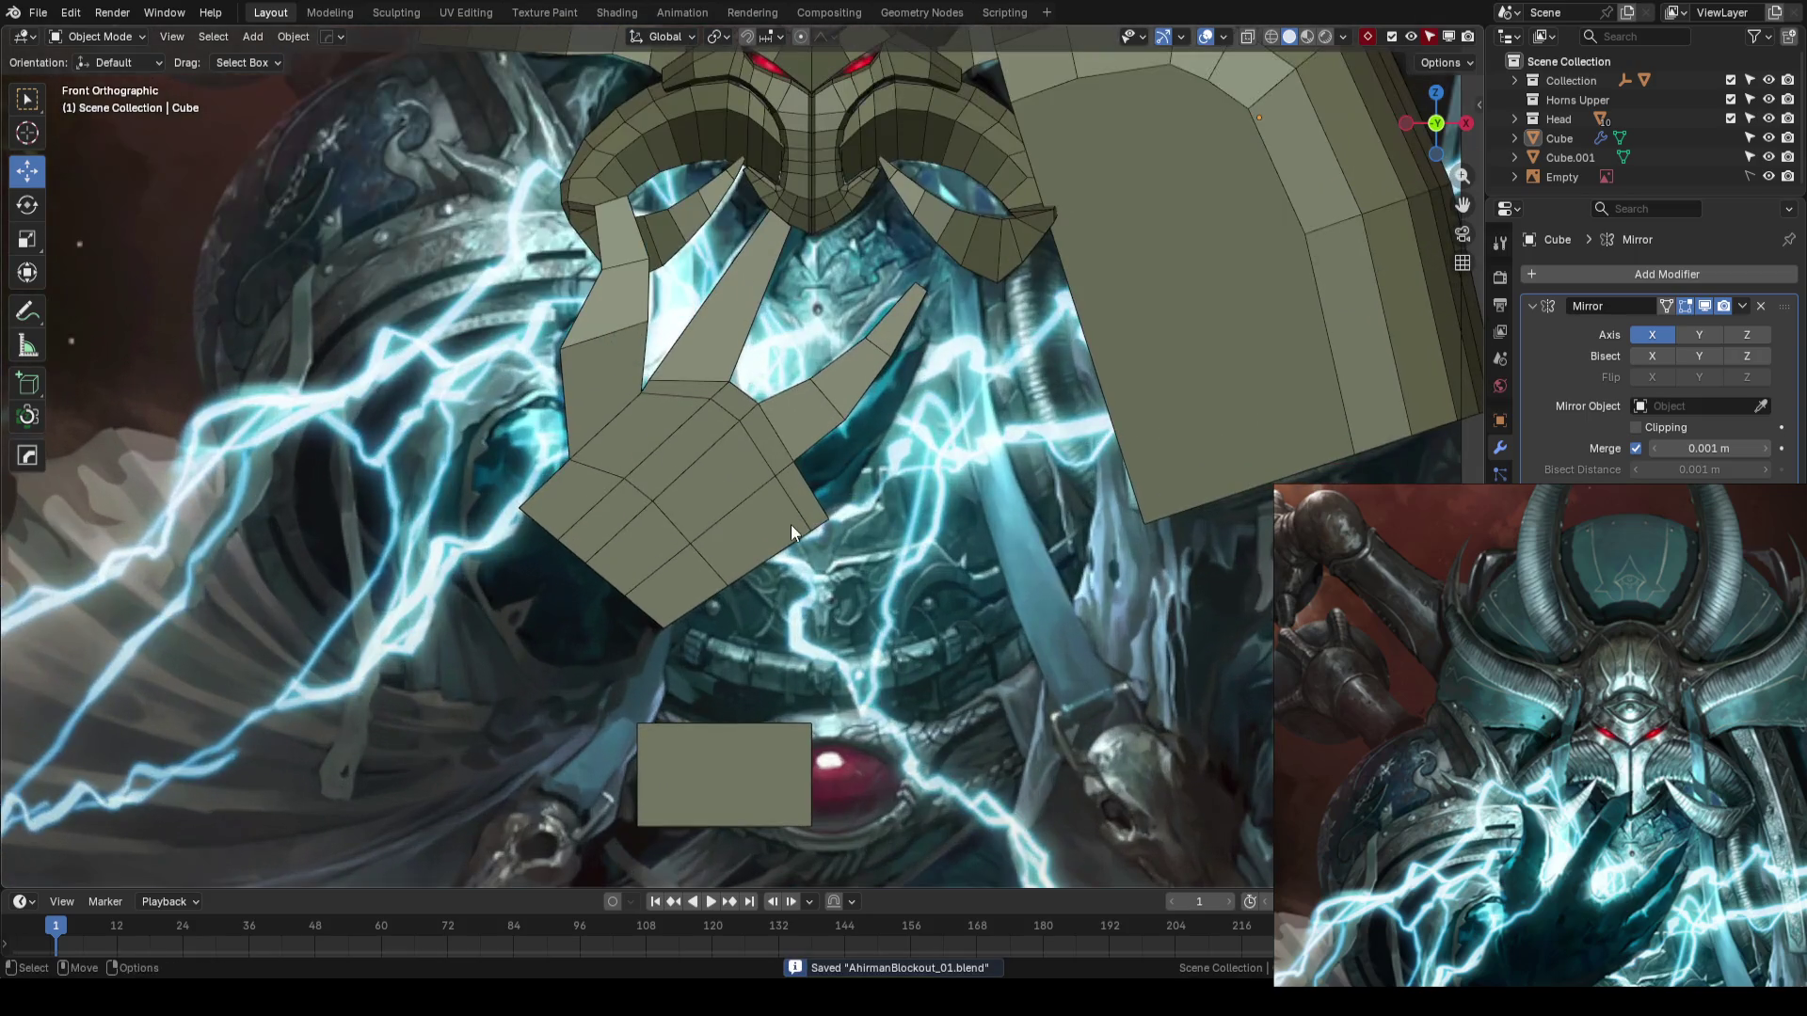
pyautogui.hotkey('shift', 'z')
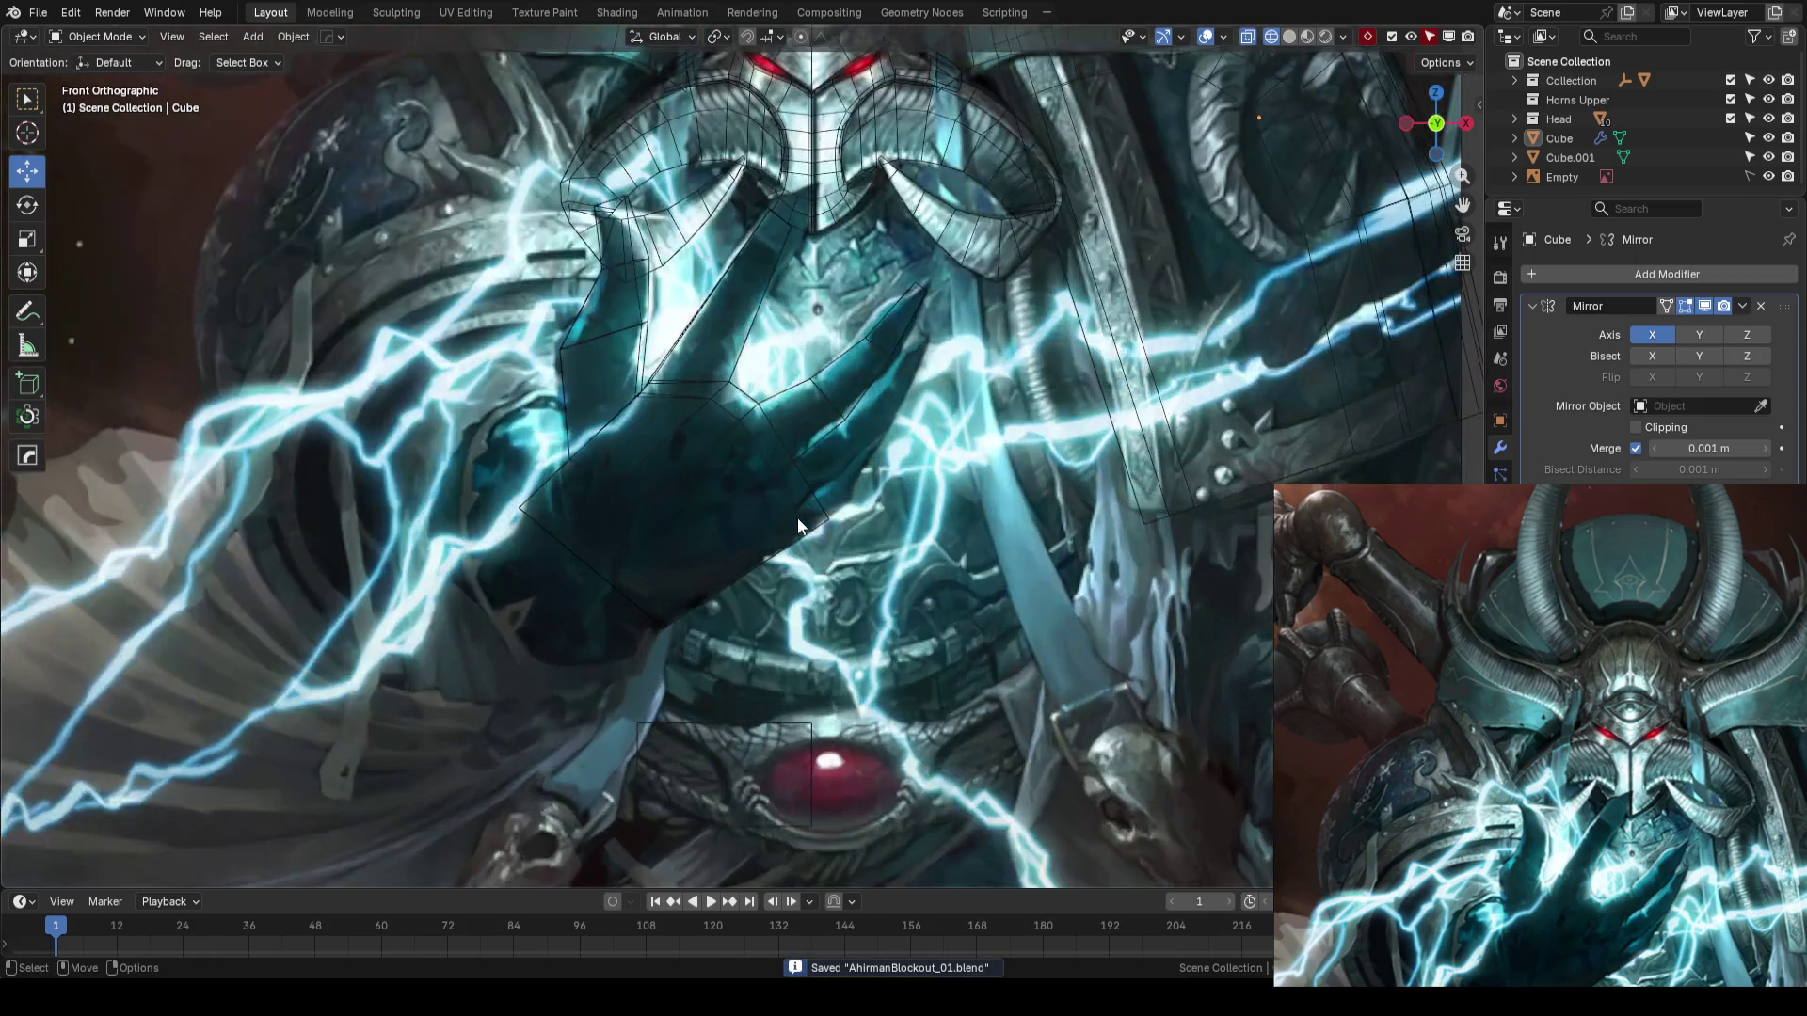
# - Enter Edit Mode on the hand and add a centred loop cut across the palm
pyautogui.click(765, 452)
pyautogui.press('Tab')
pyautogui.scroll(2, 801, 471)
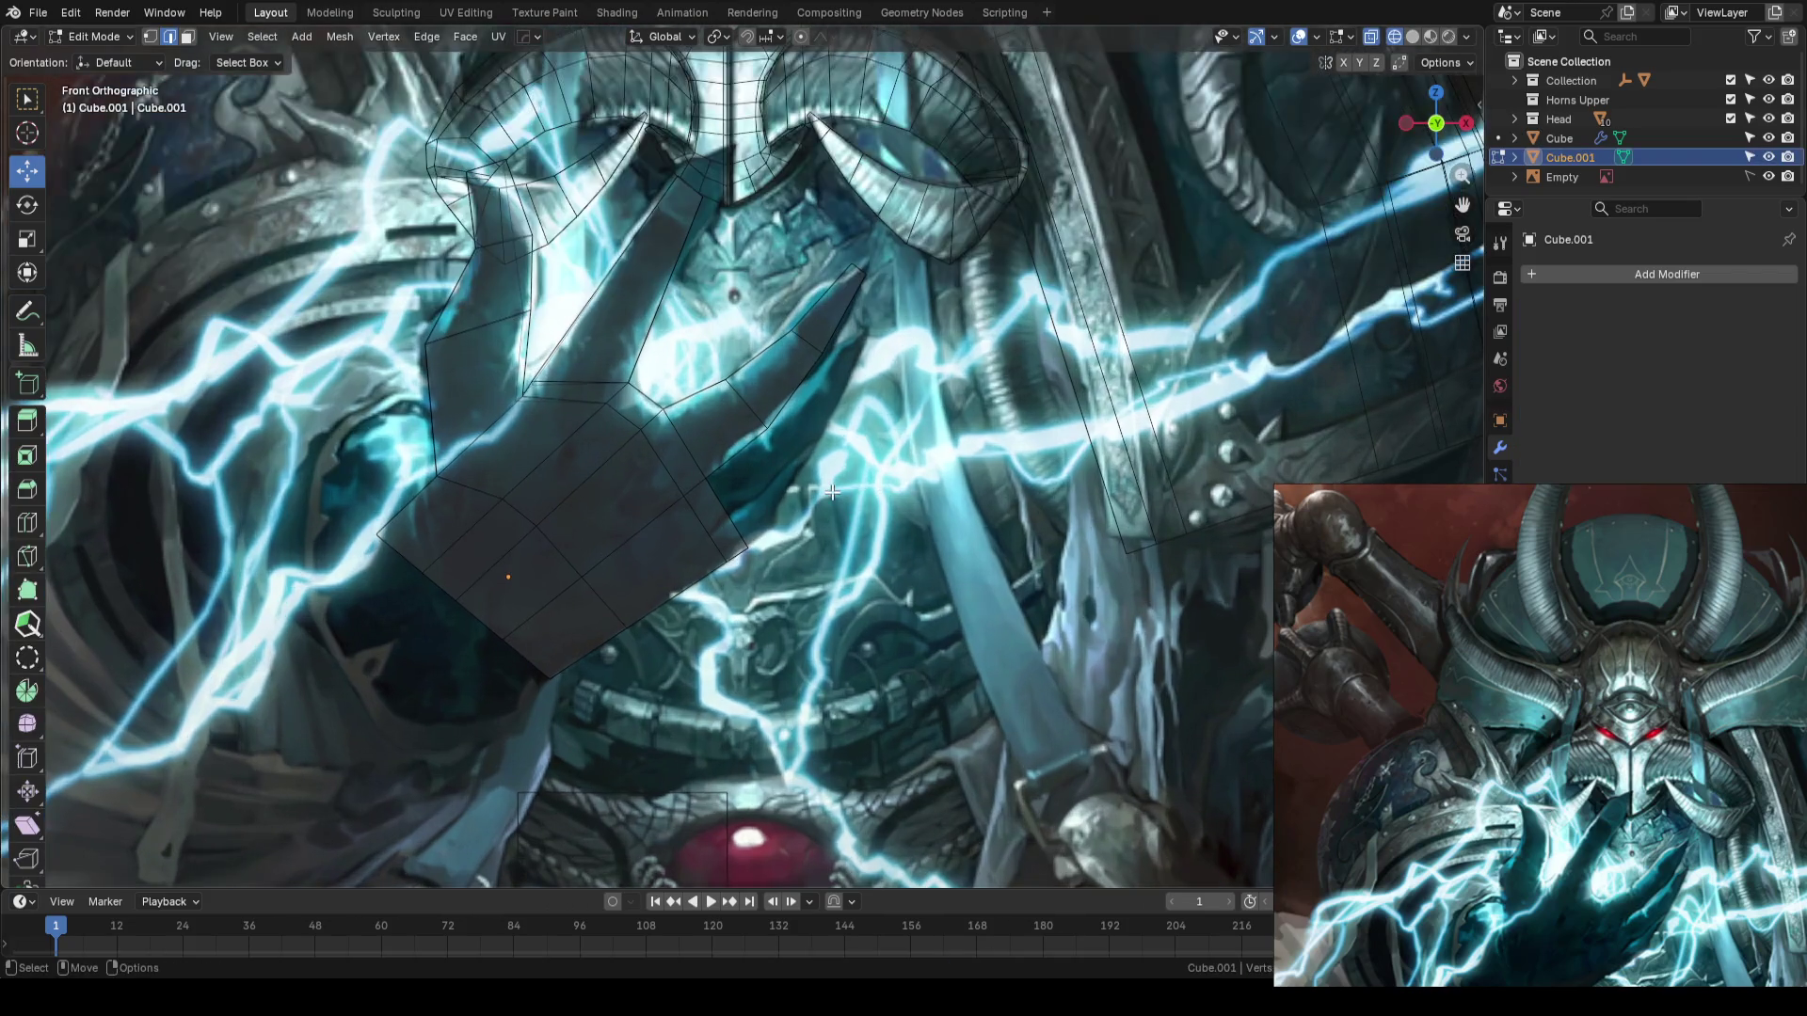
pyautogui.press('a')
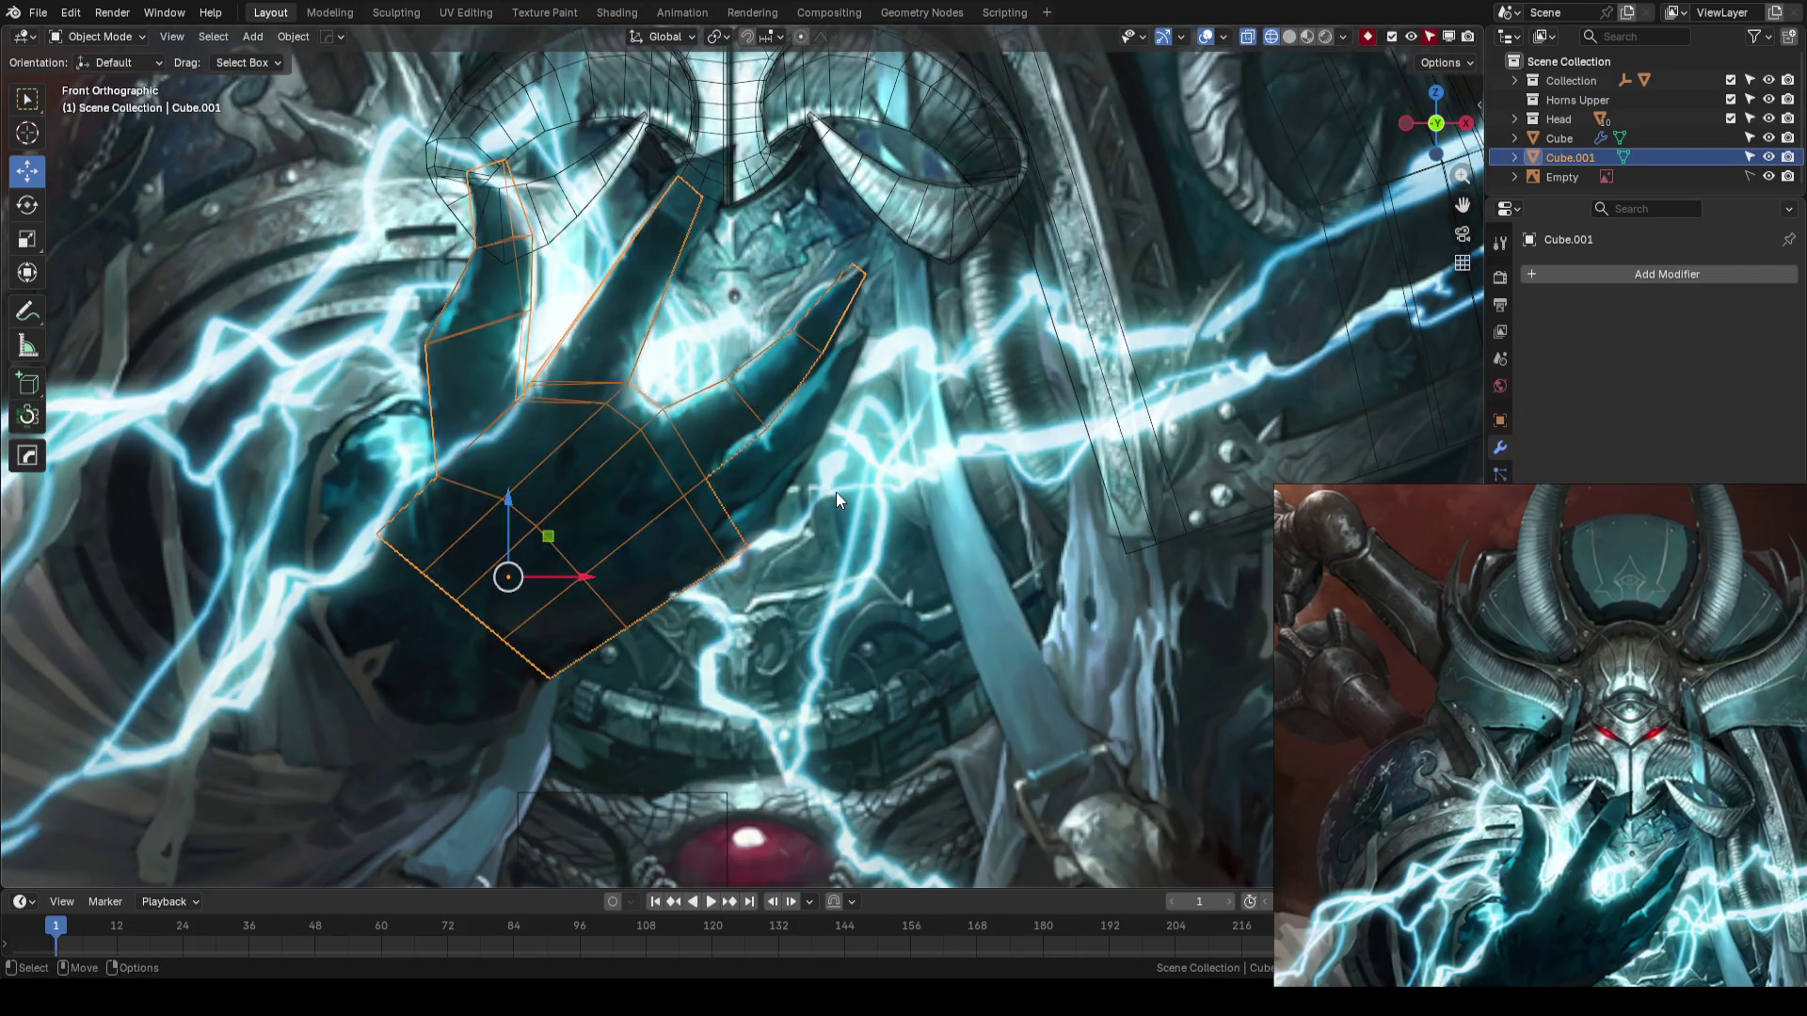
pyautogui.hotkey('ctrl', 's')
pyautogui.scroll(1, 836, 493)
pyautogui.hotkey('alt', 'a')
pyautogui.hotkey('ctrl', 'r')
pyautogui.click(712, 531)
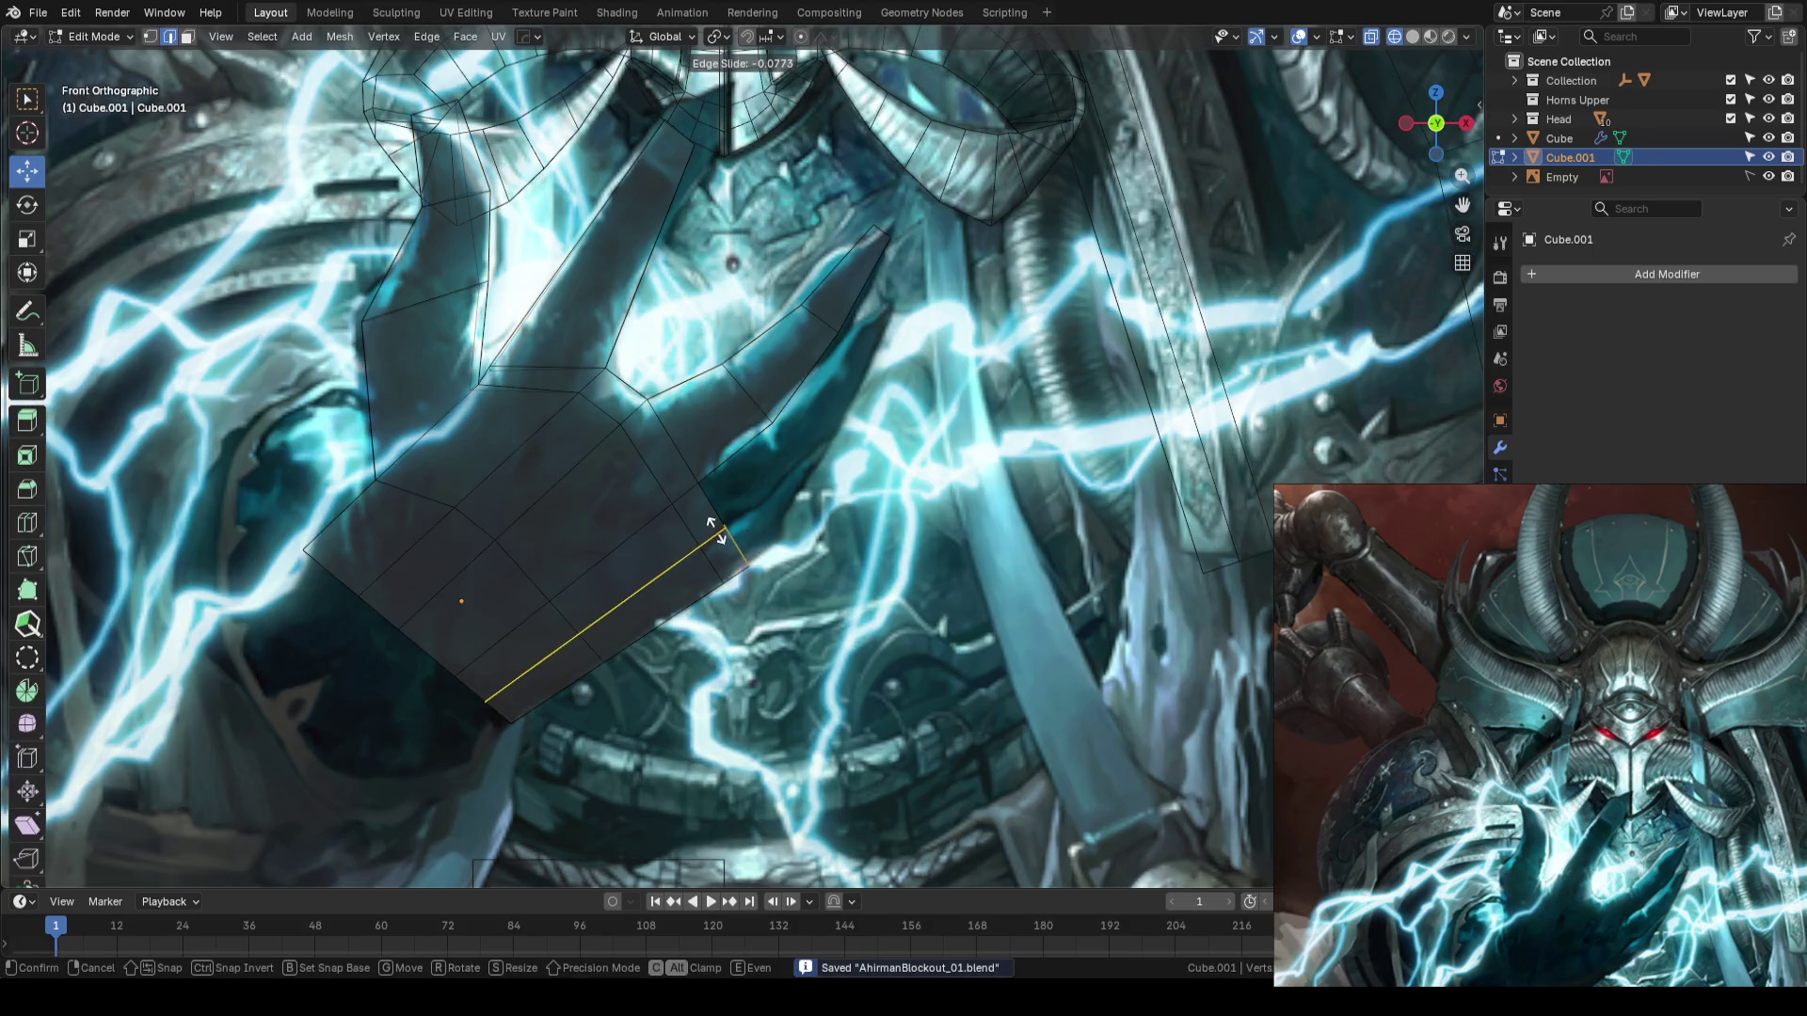
pyautogui.rightClick(712, 530)
# - Extrude the palm's right-edge face into a first finger segment, slightly shrunk and shifted
pyautogui.press('3')
pyautogui.moveTo(713, 531); pyautogui.dragTo(644, 519, button='middle')
pyautogui.click(528, 518)
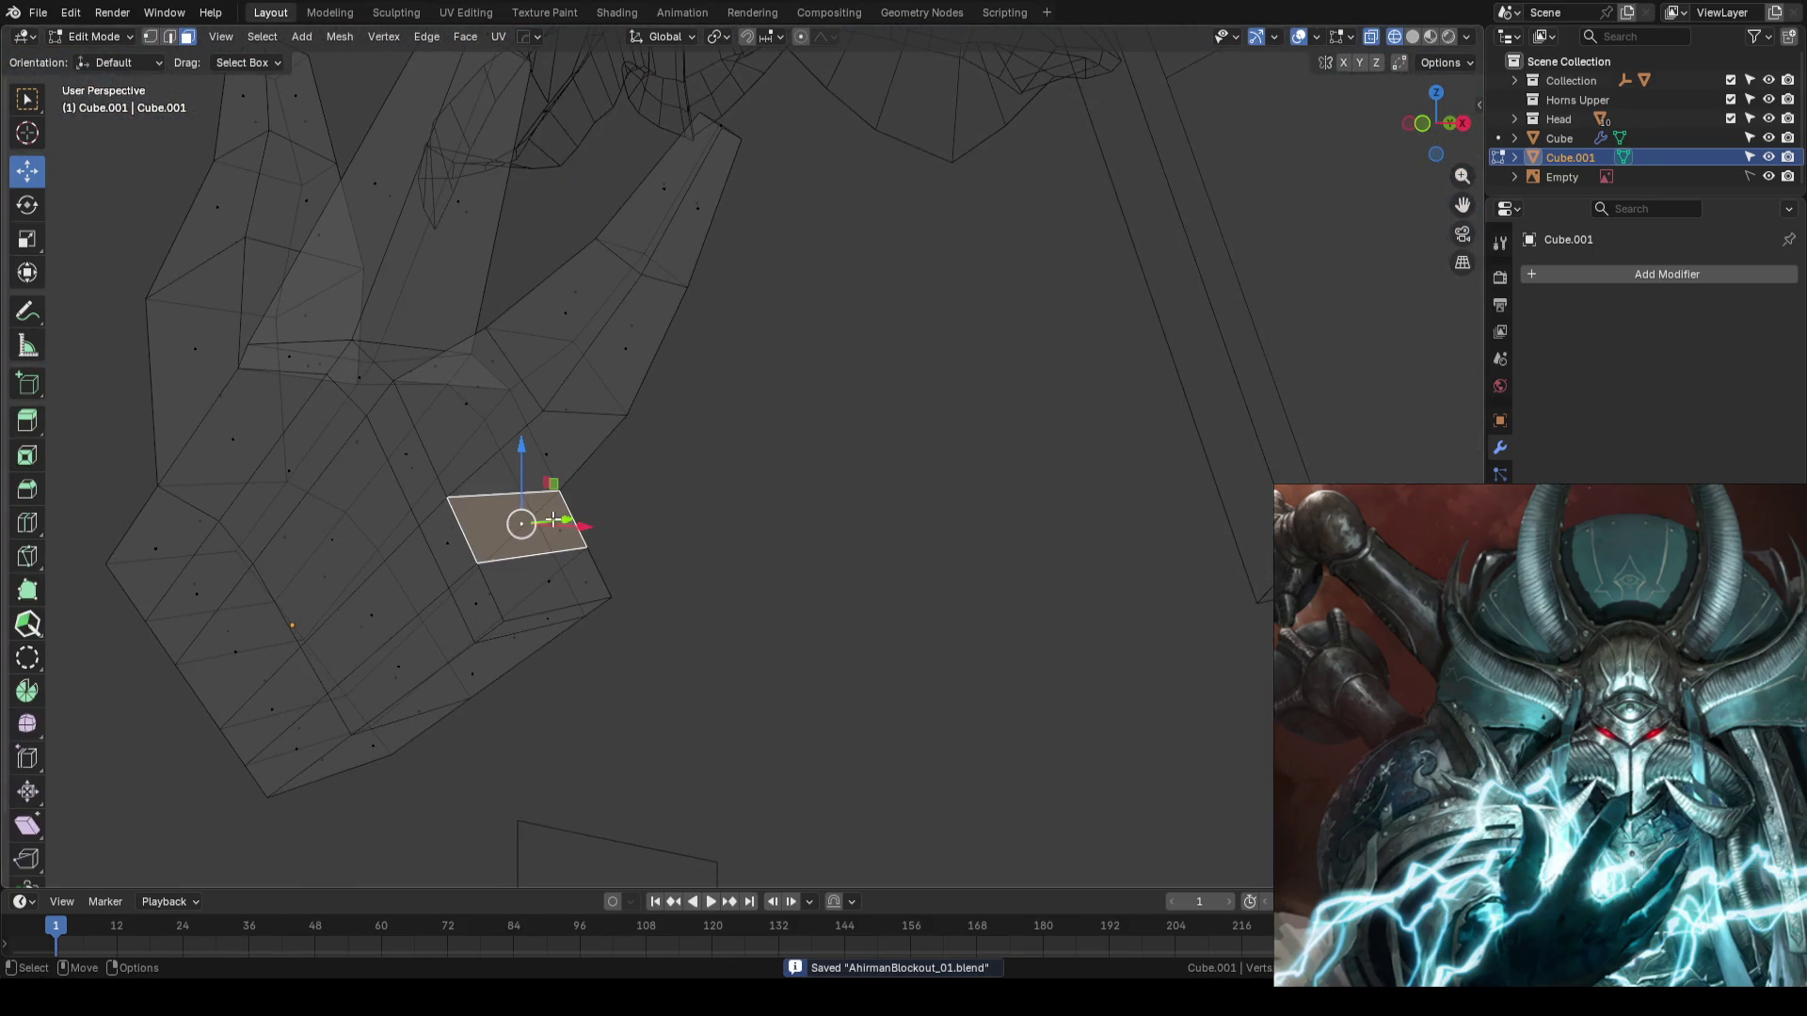
pyautogui.press('KP_1')
pyautogui.scroll(-2, 706, 496)
pyautogui.press('e')
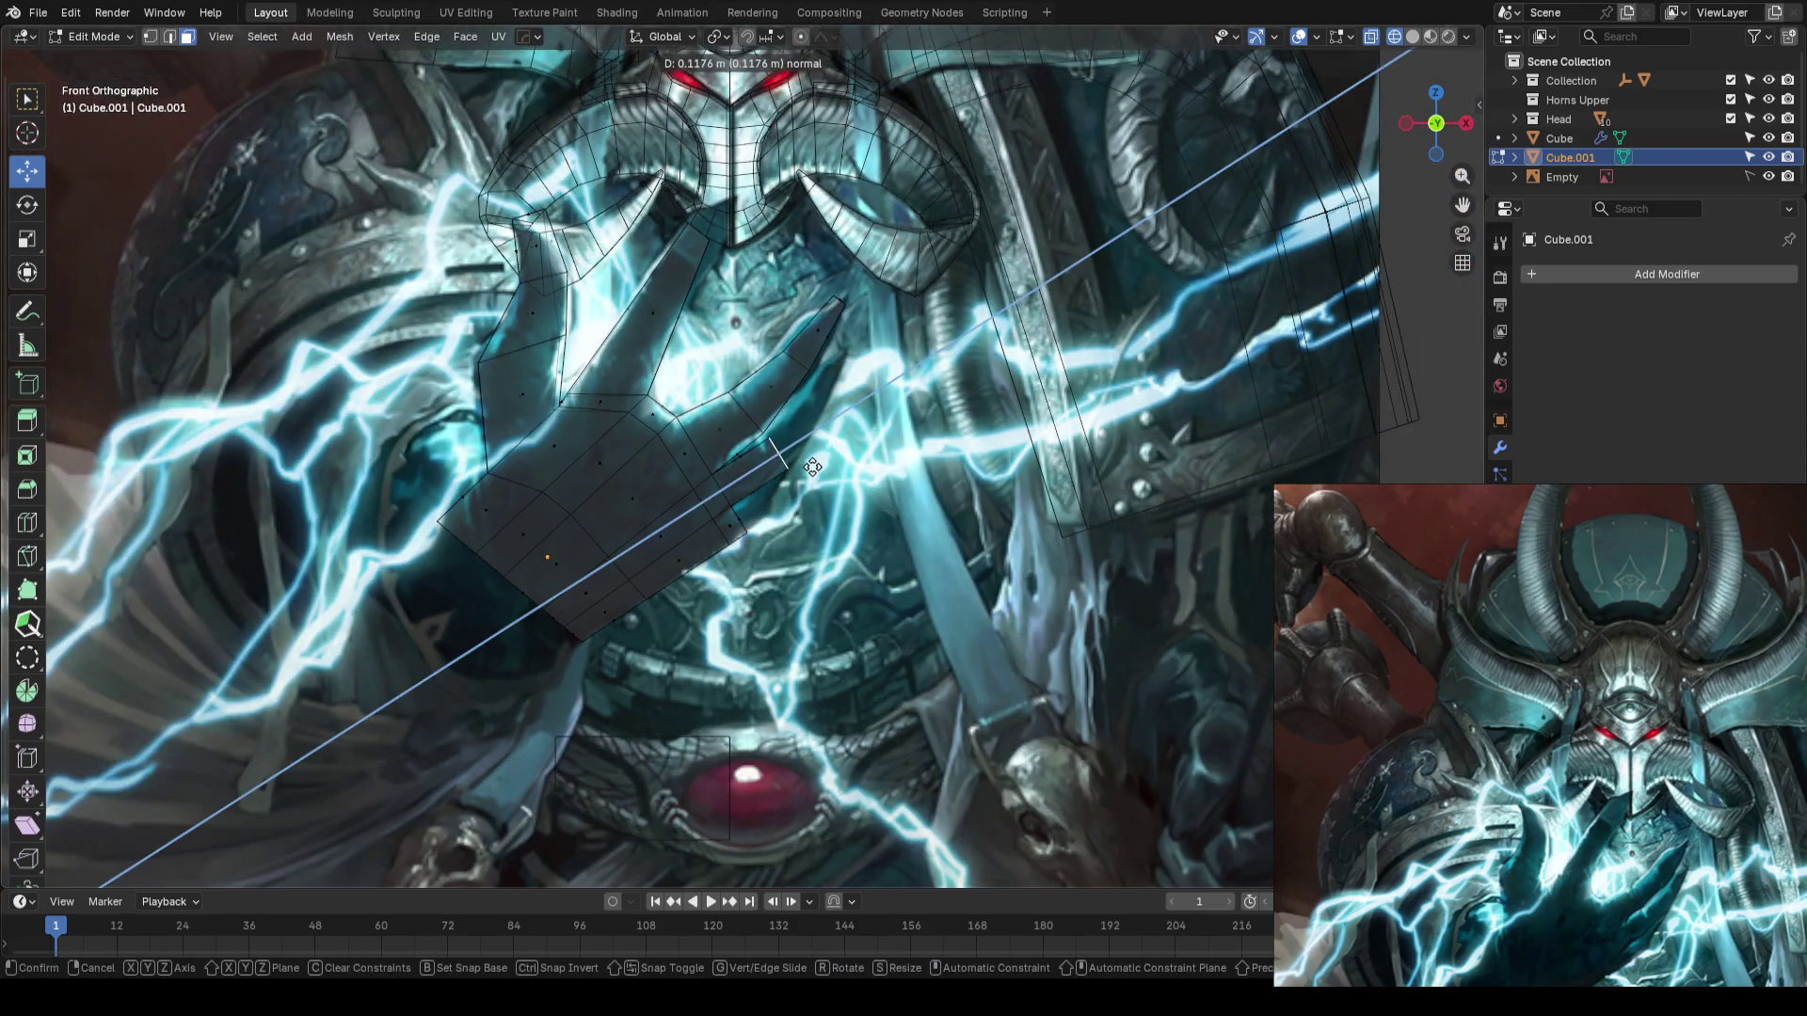
pyautogui.click(815, 475)
pyautogui.scroll(3, 815, 476)
pyautogui.keyDown('shift'); pyautogui.moveTo(815, 475); pyautogui.dragTo(742, 471, button='middle'); pyautogui.keyUp('shift')
pyautogui.press('s')
pyautogui.click(949, 467)
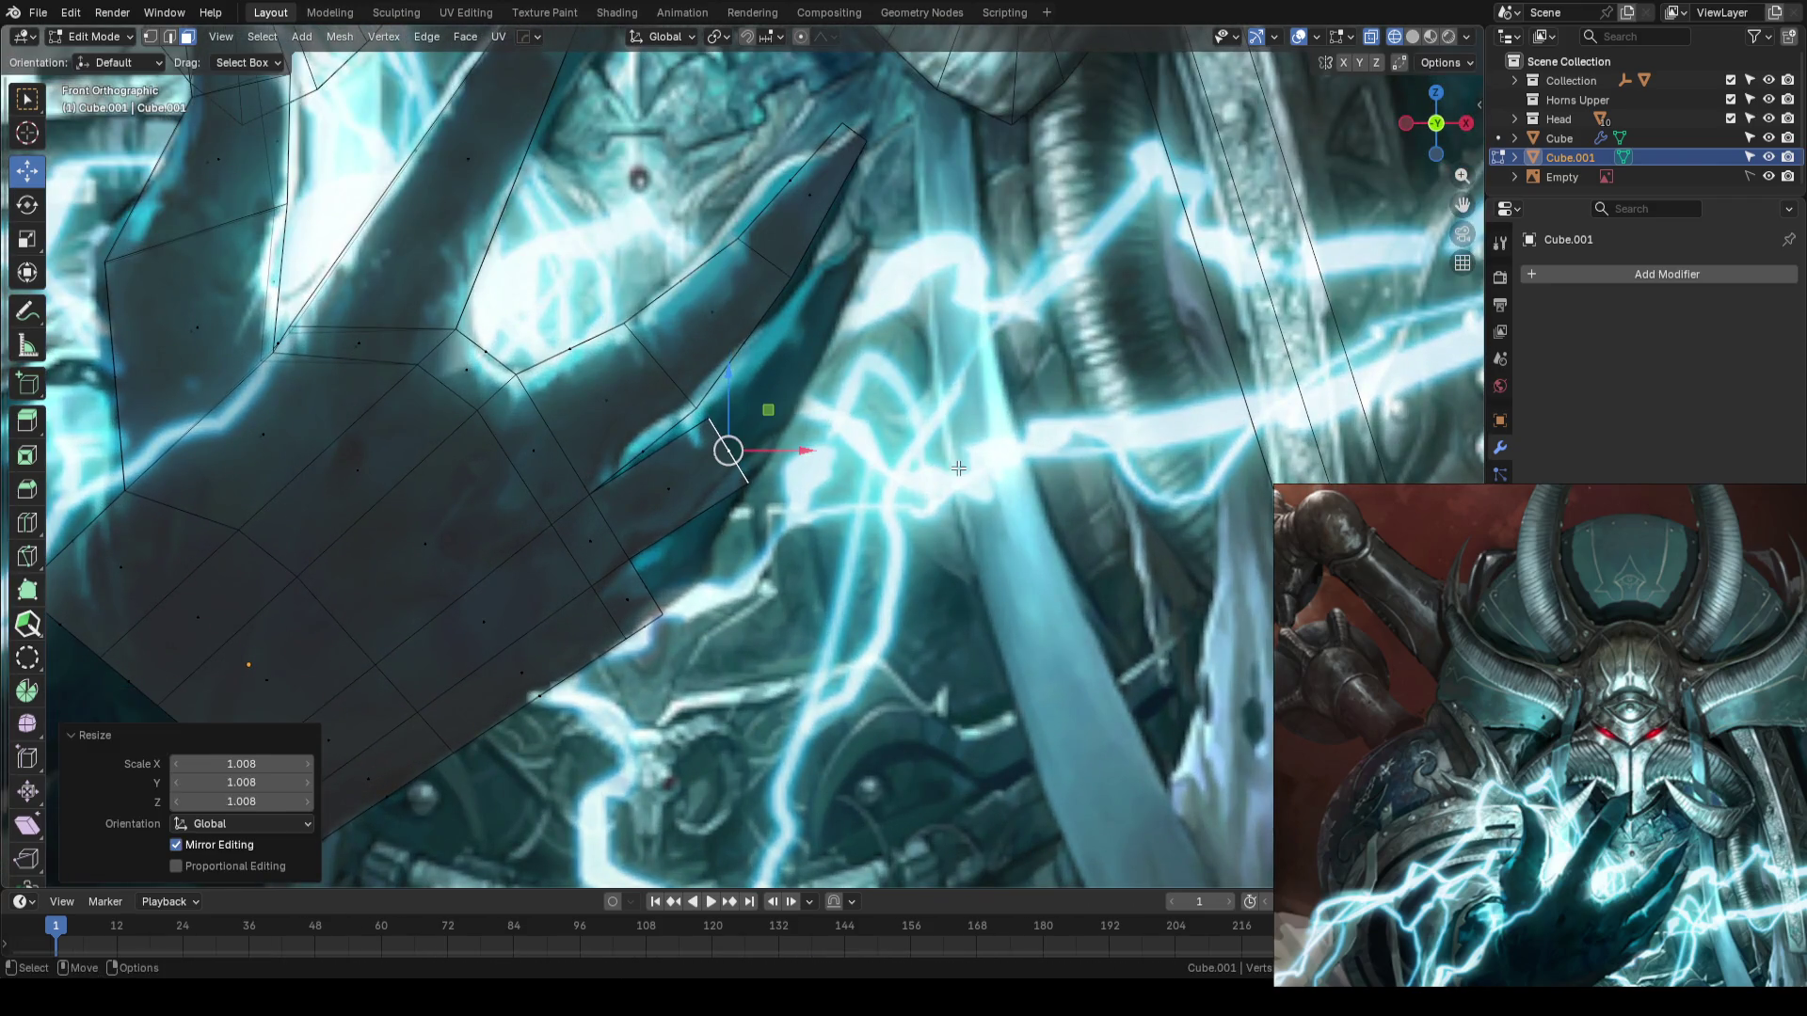
pyautogui.press('g')
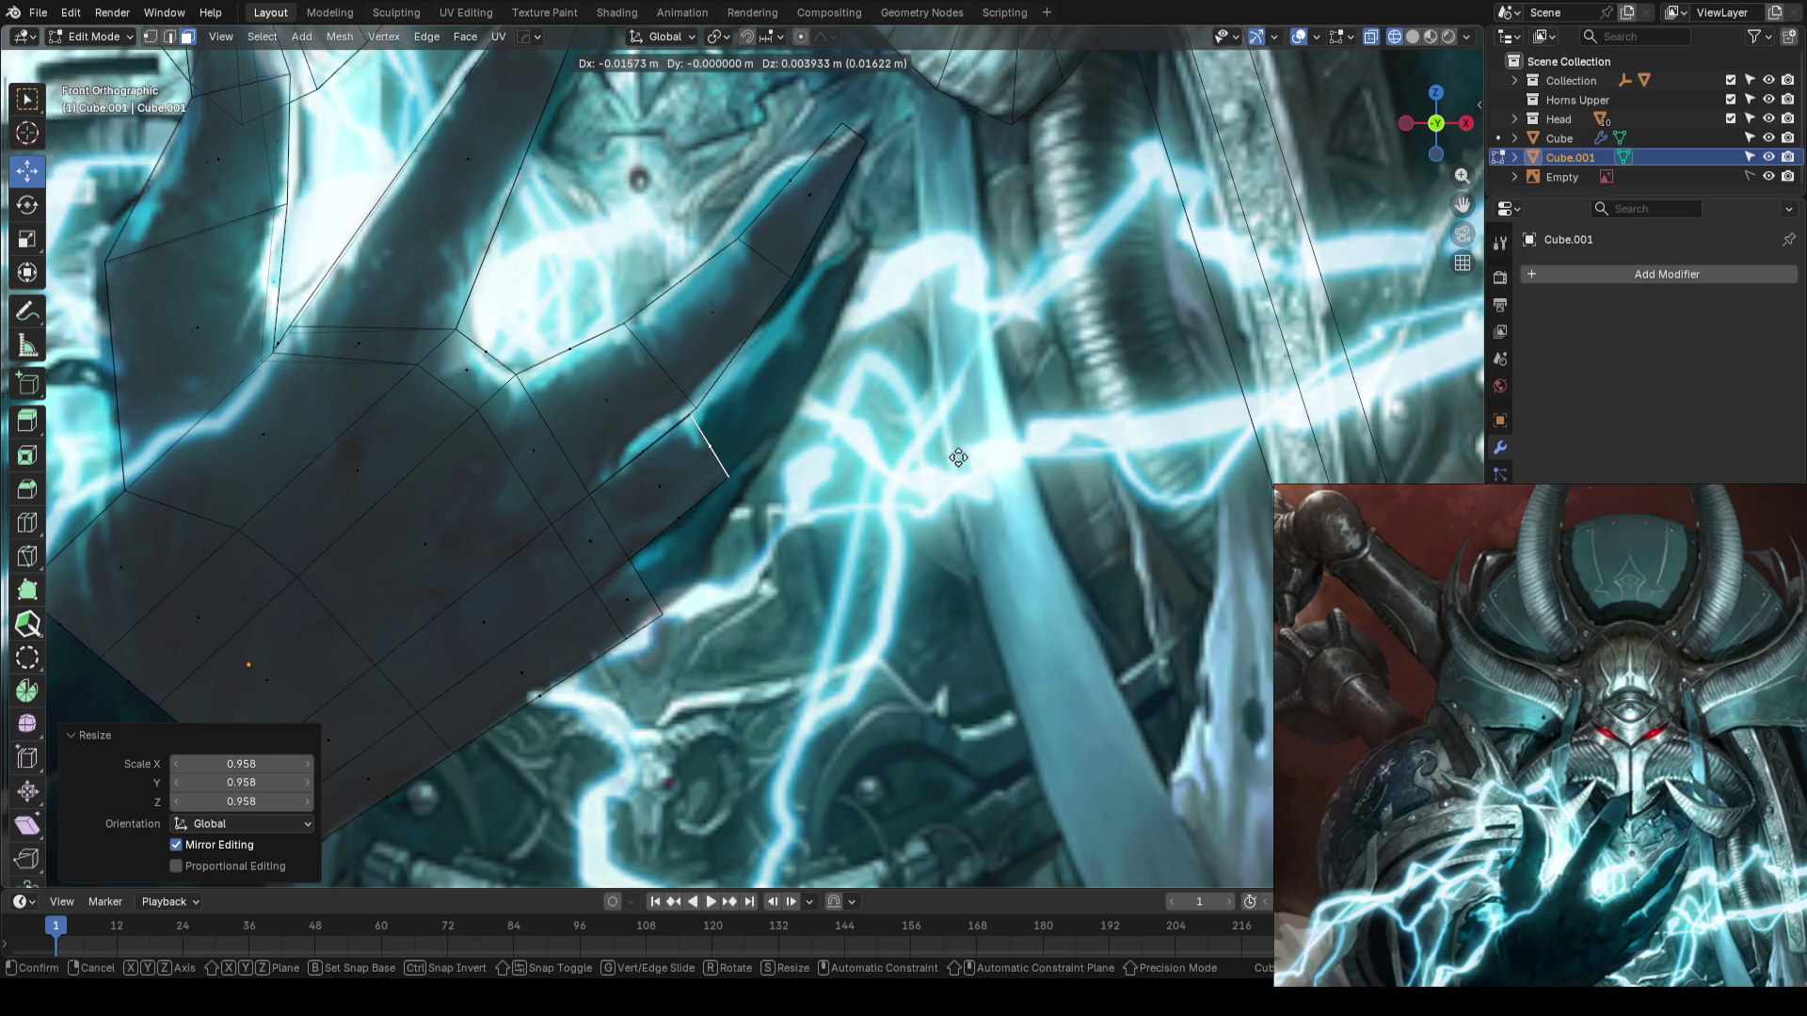
pyautogui.click(960, 457)
pyautogui.keyDown('shift'); pyautogui.moveTo(960, 457); pyautogui.dragTo(853, 498, button='middle'); pyautogui.keyUp('shift')
# - Extrude a second finger segment, angle and move it, and taper it to 0.905
pyautogui.press('e')
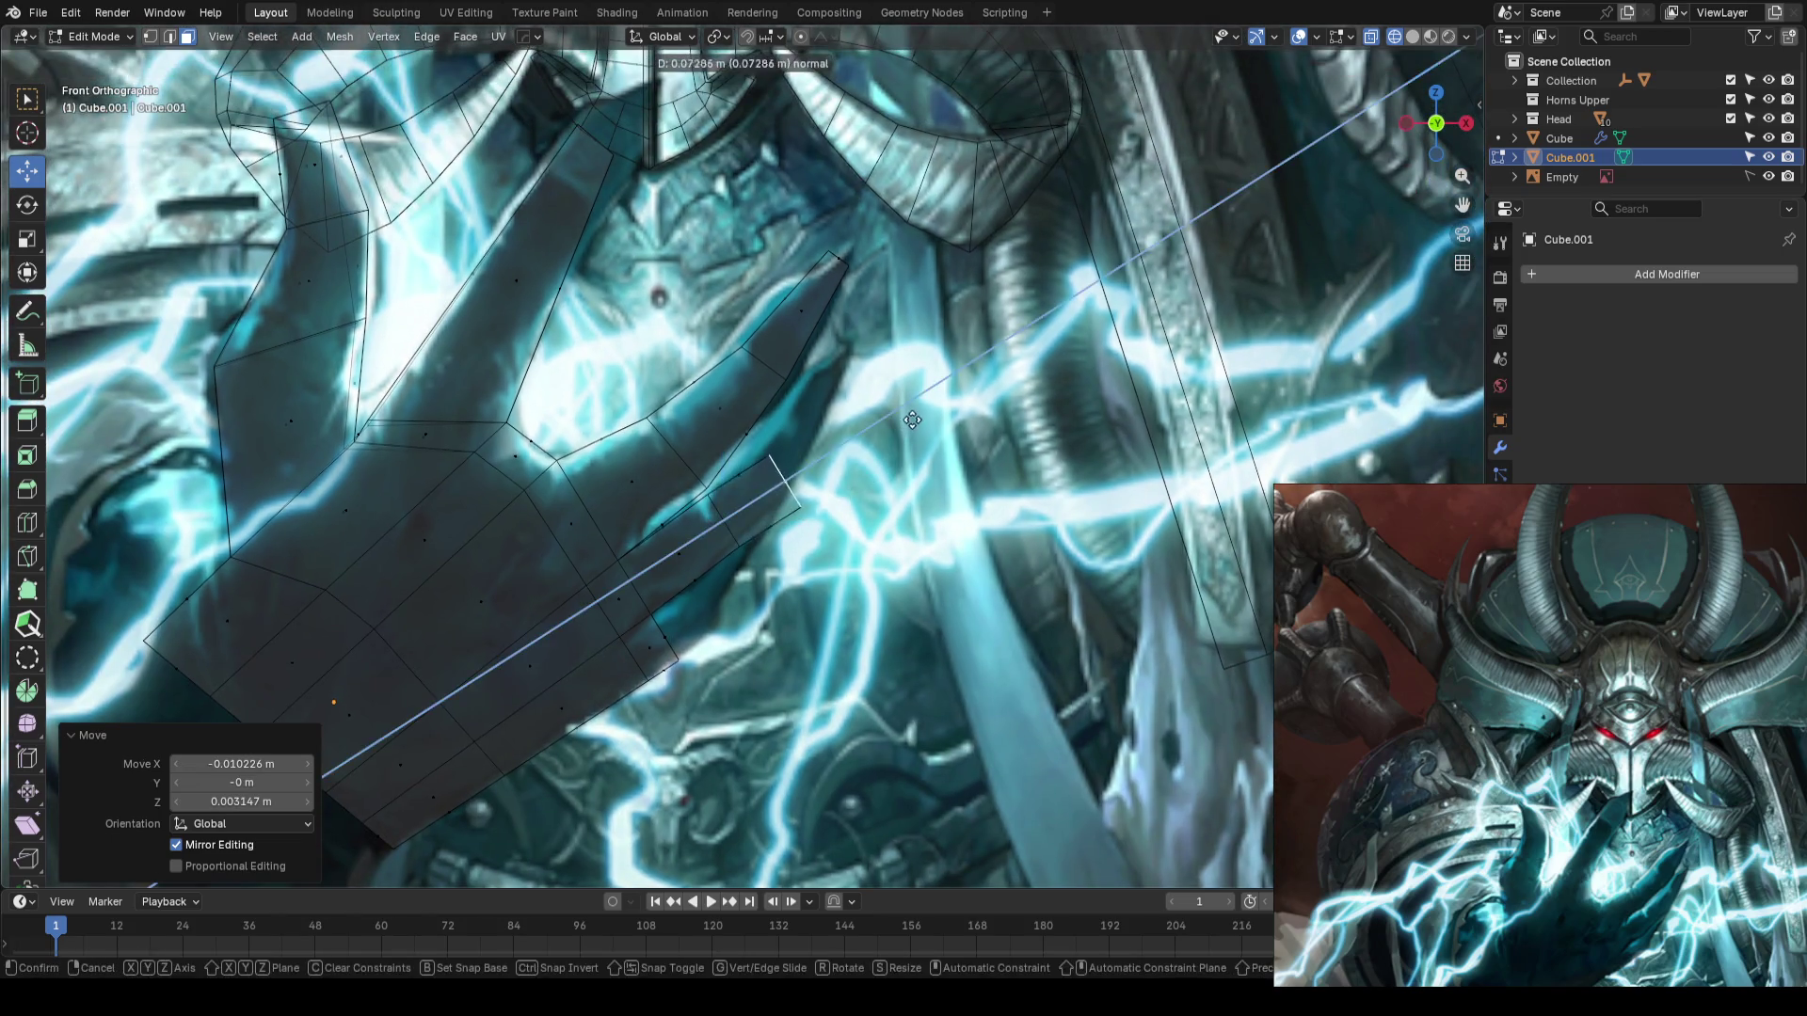
pyautogui.click(909, 426)
pyautogui.press('r')
pyautogui.click(1040, 468)
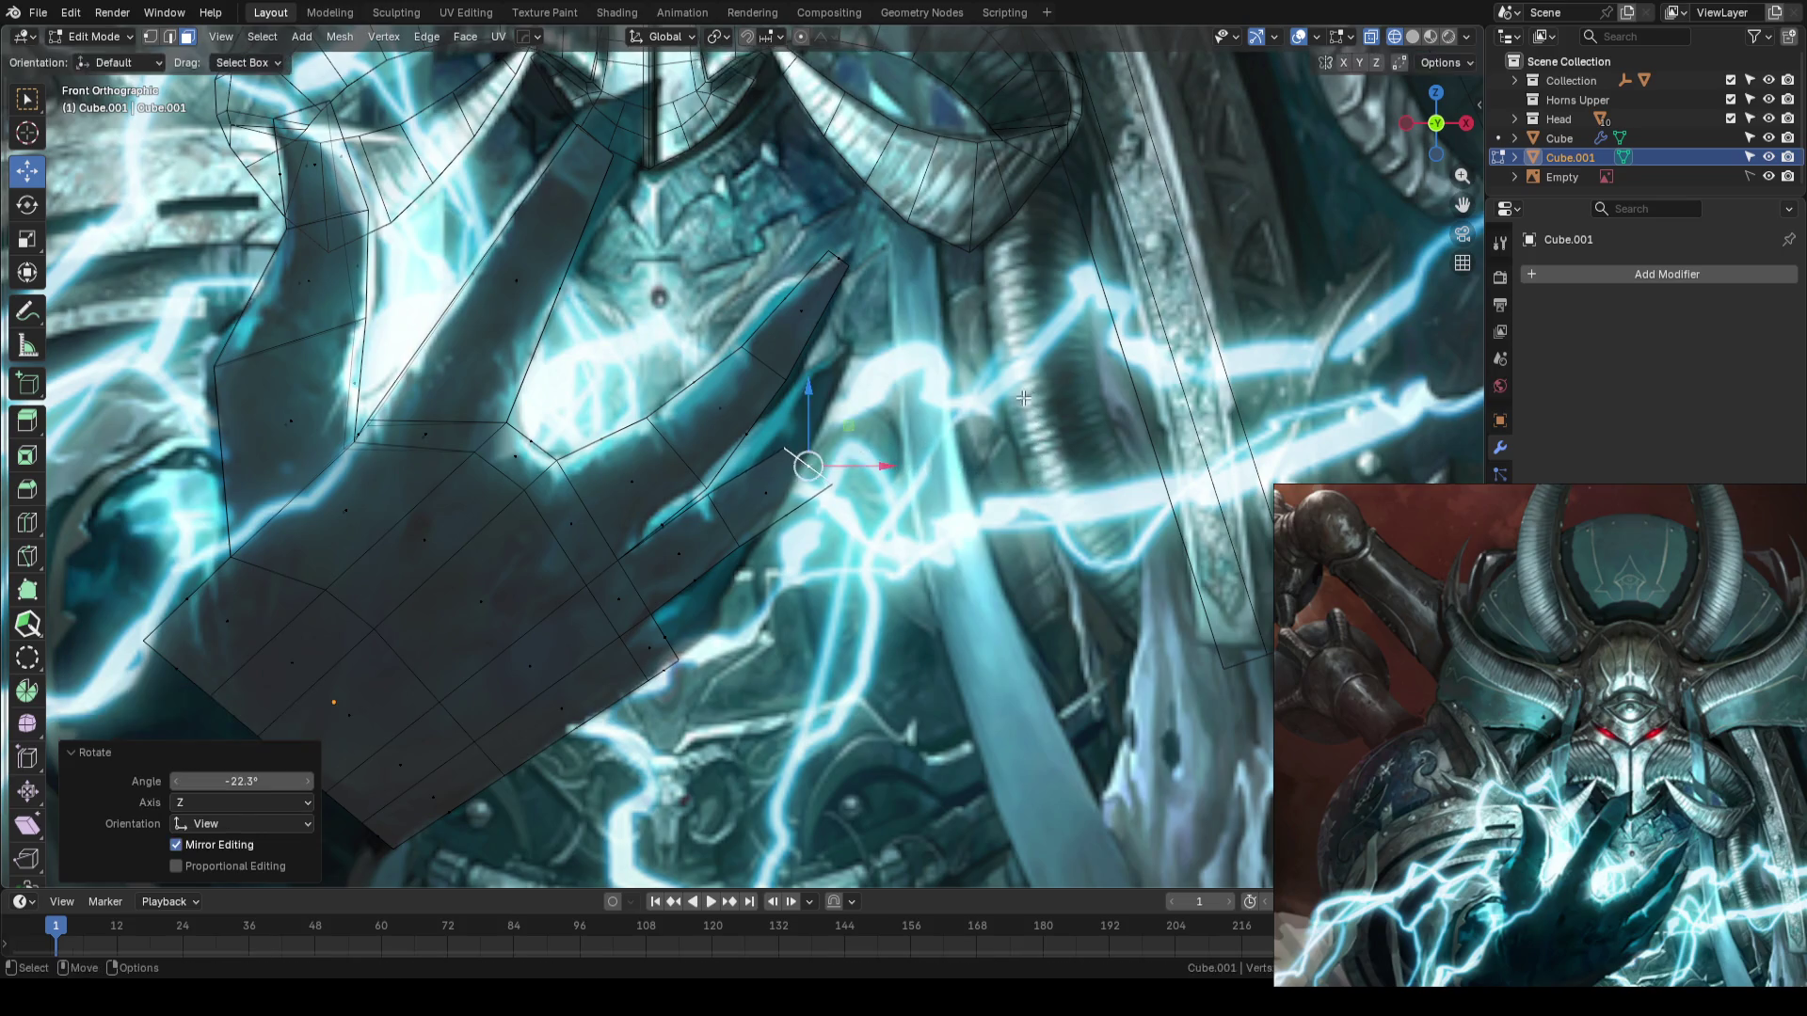
pyautogui.press('g')
pyautogui.click(1085, 498)
pyautogui.press('s')
pyautogui.click(1018, 503)
# - Extrude a final segment and taper it into a pointed claw tip
pyautogui.press('e')
pyautogui.click(1049, 432)
pyautogui.press('g')
pyautogui.click(1035, 418)
pyautogui.press('s')
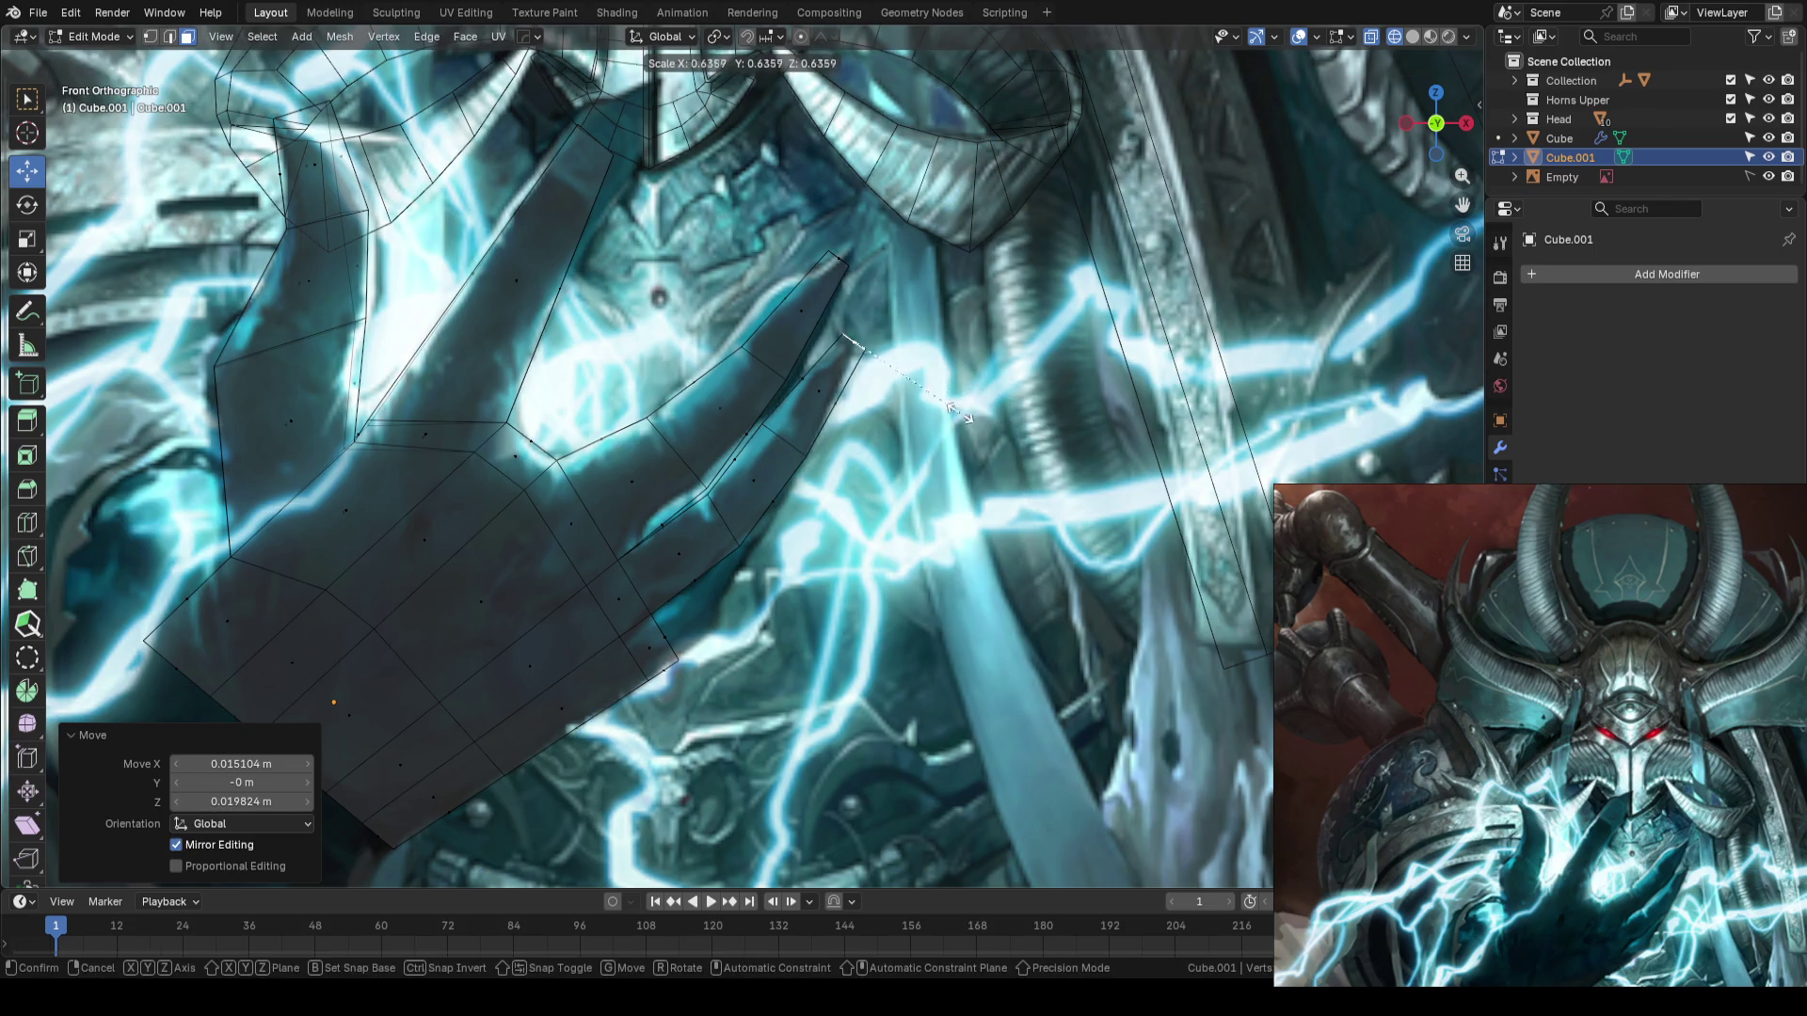
pyautogui.click(901, 420)
pyautogui.press('g')
pyautogui.click(899, 423)
pyautogui.scroll(-5, 754, 584)
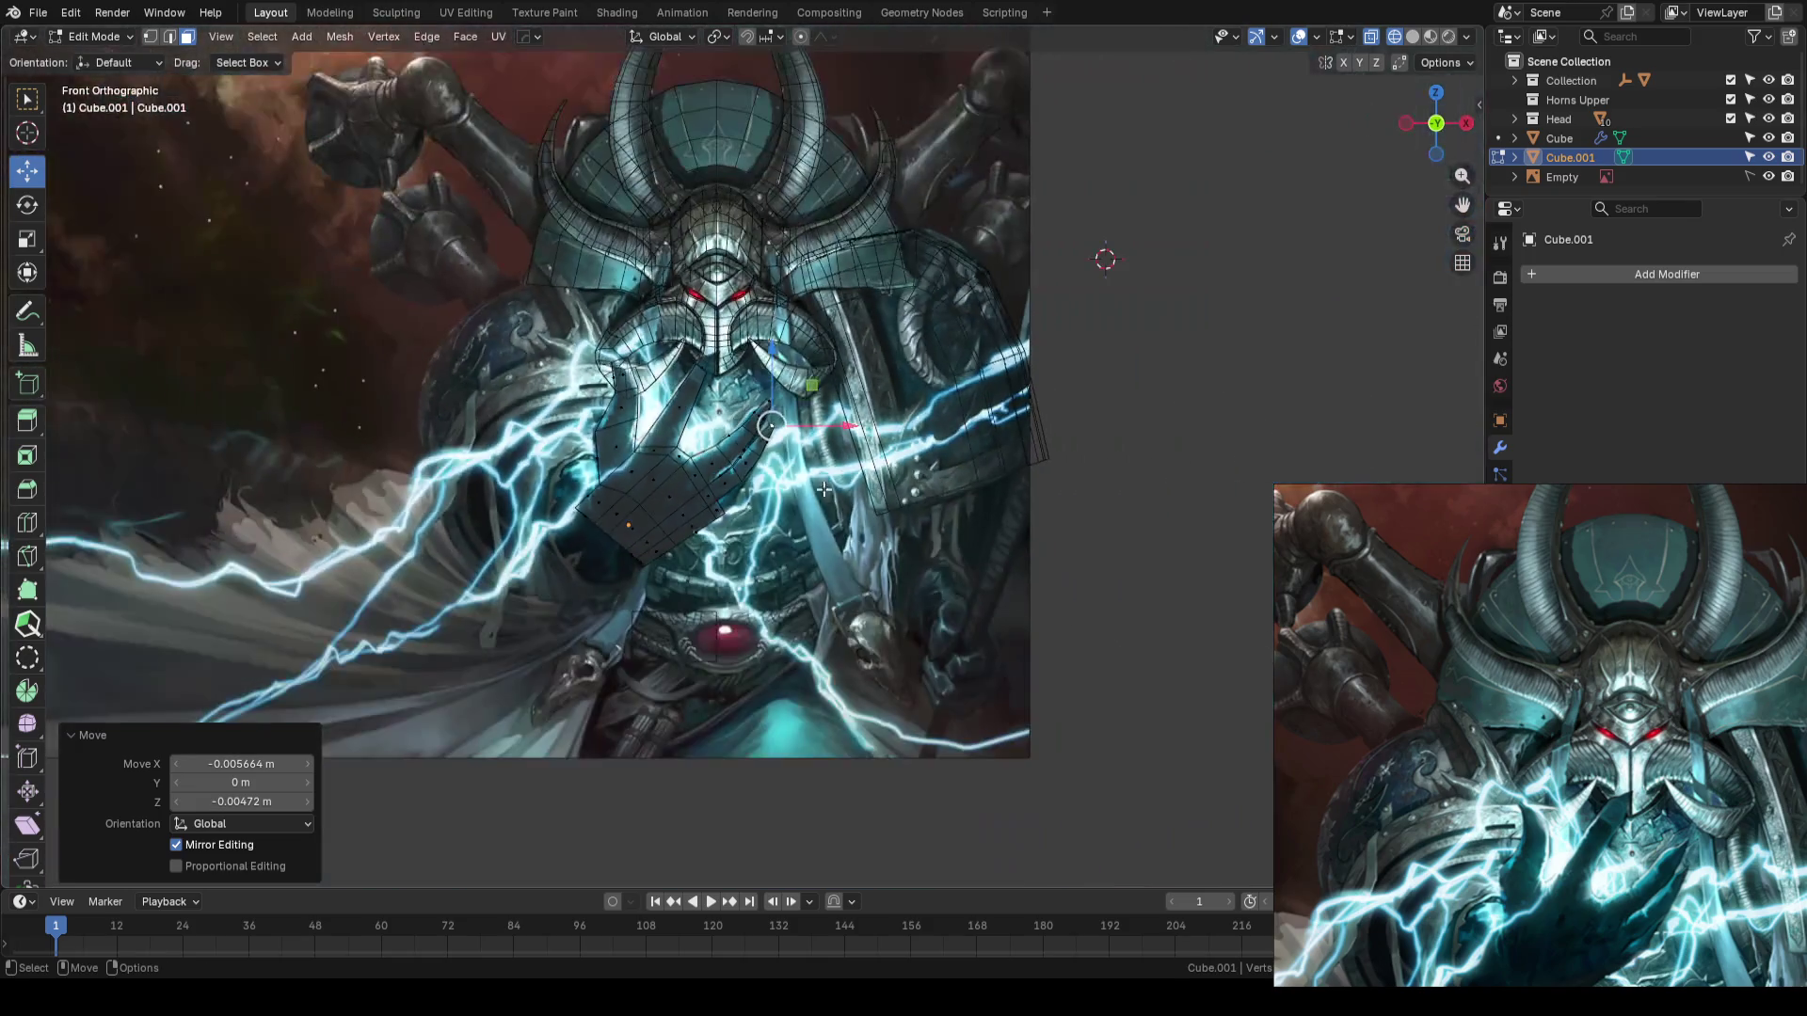
# - Save the new finger and switch Cube.001 into Sculpt Mode with the Draw brush
pyautogui.press('Tab')
pyautogui.hotkey('ctrl', 's')
pyautogui.scroll(3, 754, 584)
pyautogui.moveTo(757, 549)
pyautogui.mouseDown(button='middle')
pyautogui.moveTo(690, 593)
pyautogui.moveTo(471, 612)
pyautogui.moveTo(810, 584)
pyautogui.moveTo(813, 489)
pyautogui.moveTo(764, 495)
pyautogui.moveTo(858, 457)
pyautogui.mouseUp(button='middle')
pyautogui.scroll(-4, 689, 592)
pyautogui.click(765, 499)
pyautogui.press('Tab')
pyautogui.scroll(3, 765, 499)
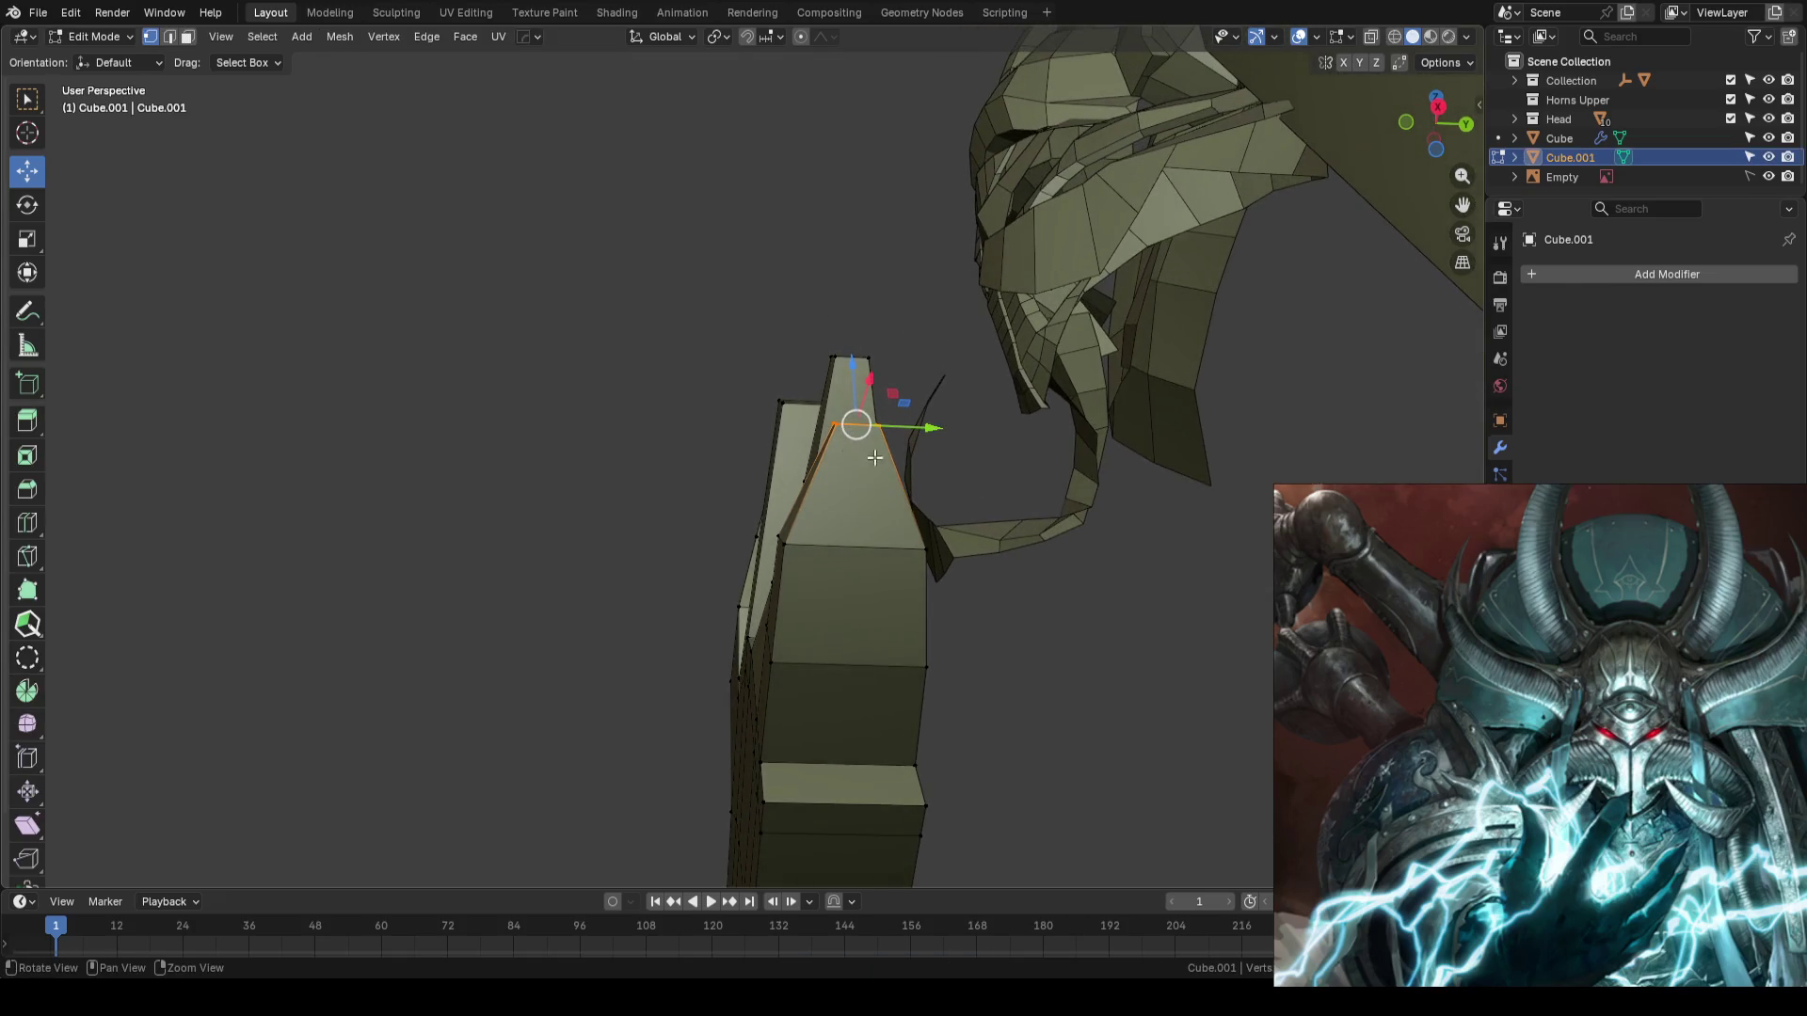
pyautogui.hotkey('ctrl', 'Tab')
pyautogui.moveTo(1009, 593)
pyautogui.mouseDown(button='middle')
pyautogui.moveTo(940, 556)
pyautogui.moveTo(895, 577)
pyautogui.moveTo(942, 556)
pyautogui.moveTo(928, 565)
pyautogui.mouseUp(button='middle')
pyautogui.scroll(4, 928, 565)
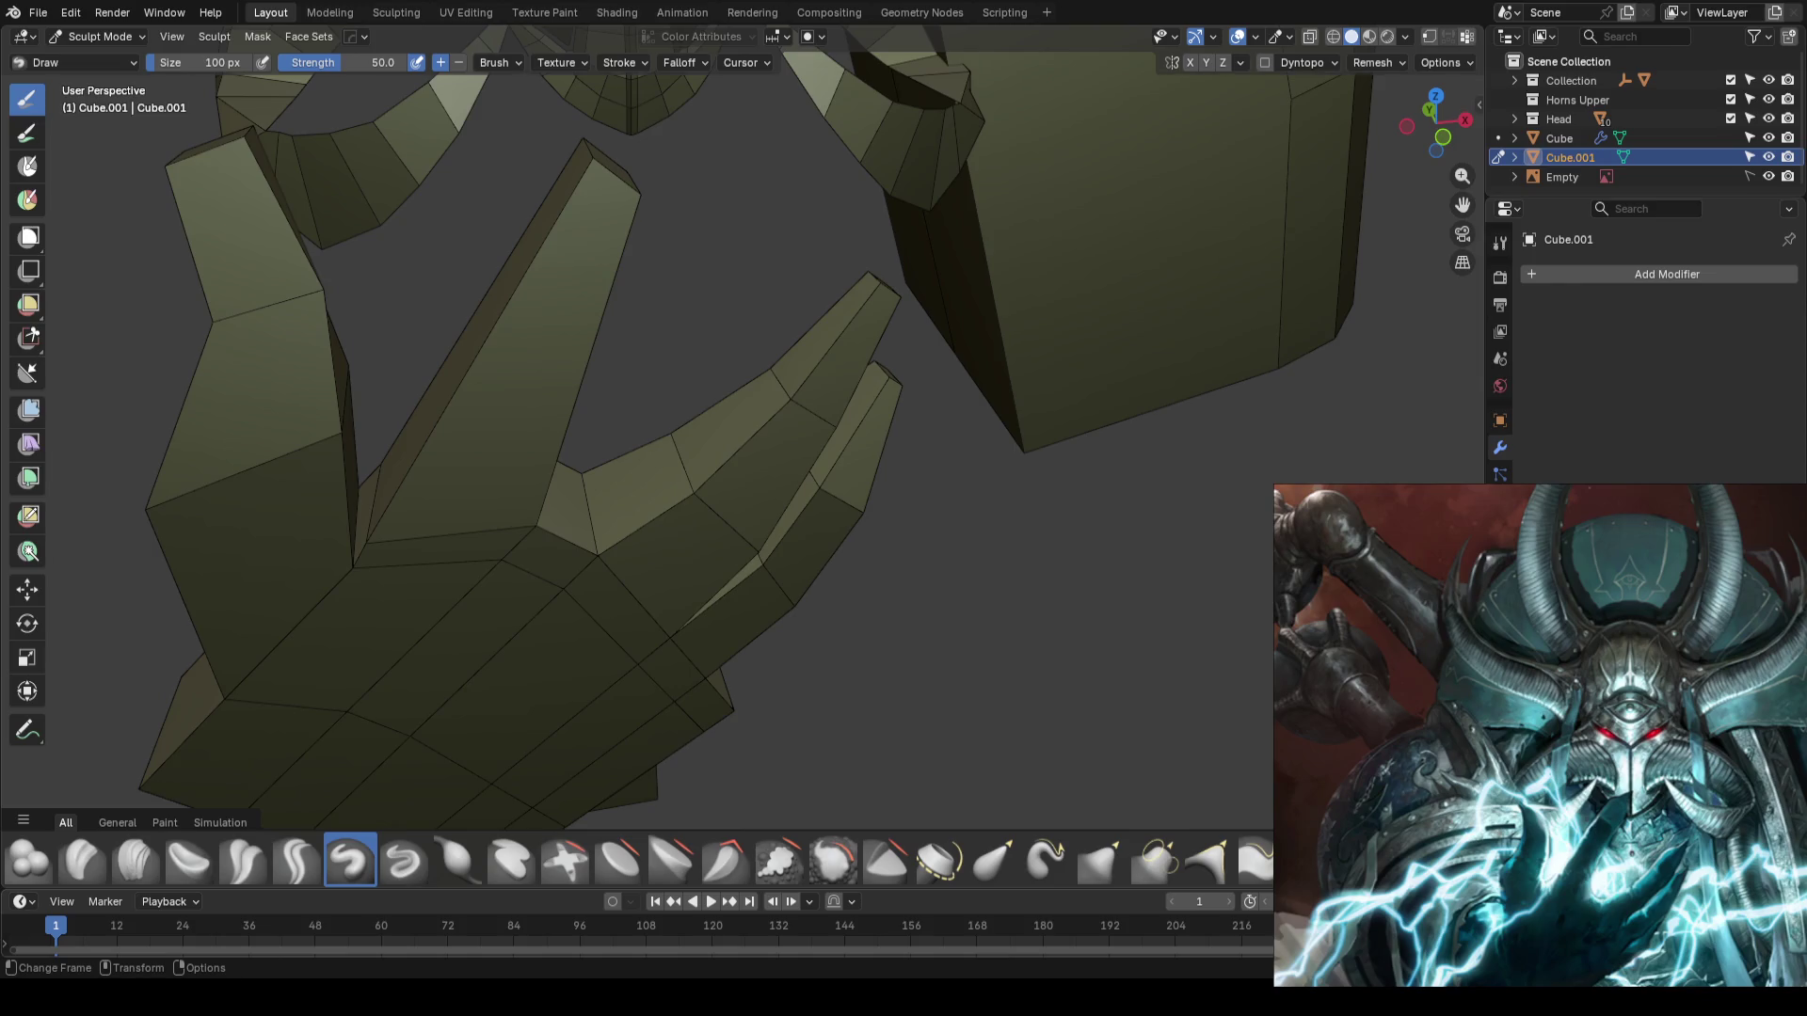
# - Exit Sculpt Mode, switch to Front Orthographic over the reference, and save AhrimanBlockout_01.blend
pyautogui.scroll(-5, 819, 489)
pyautogui.moveTo(819, 489)
pyautogui.mouseDown(button='middle')
pyautogui.moveTo(980, 480)
pyautogui.moveTo(900, 478)
pyautogui.mouseUp(button='middle')
pyautogui.hotkey('ctrl', 'Tab')
pyautogui.press('KP_1')
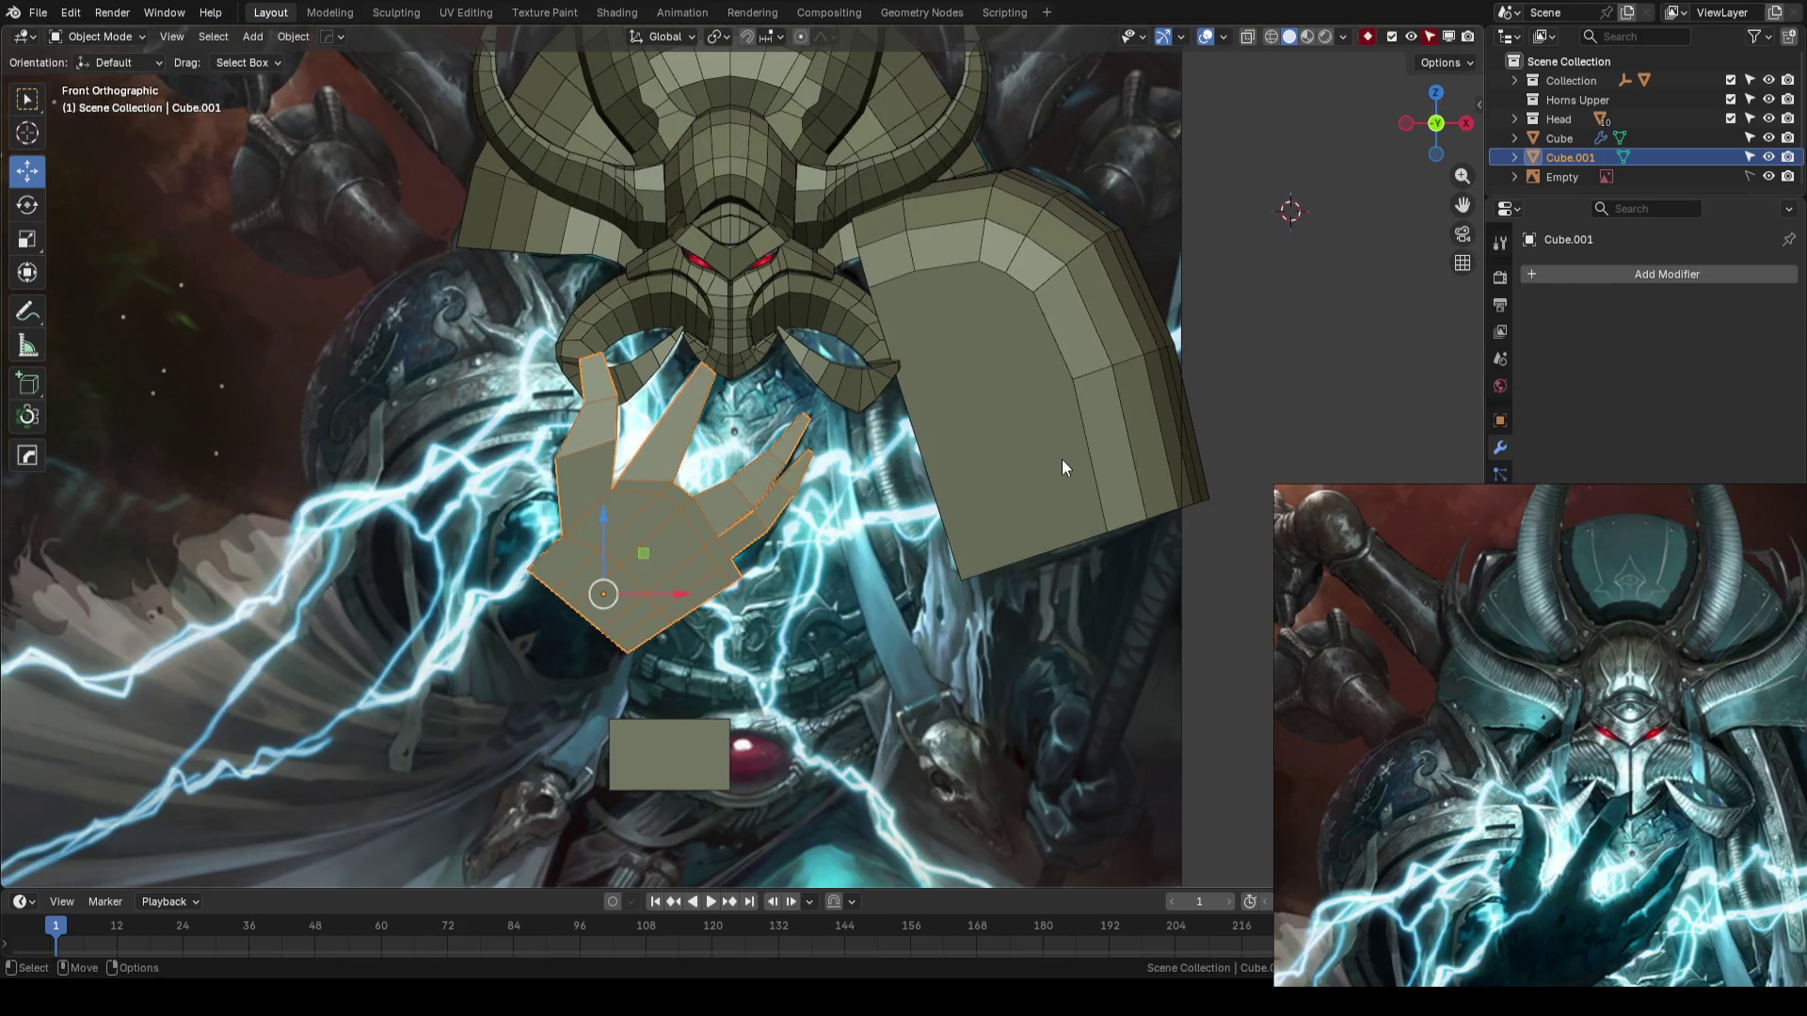
pyautogui.hotkey('ctrl', 's')
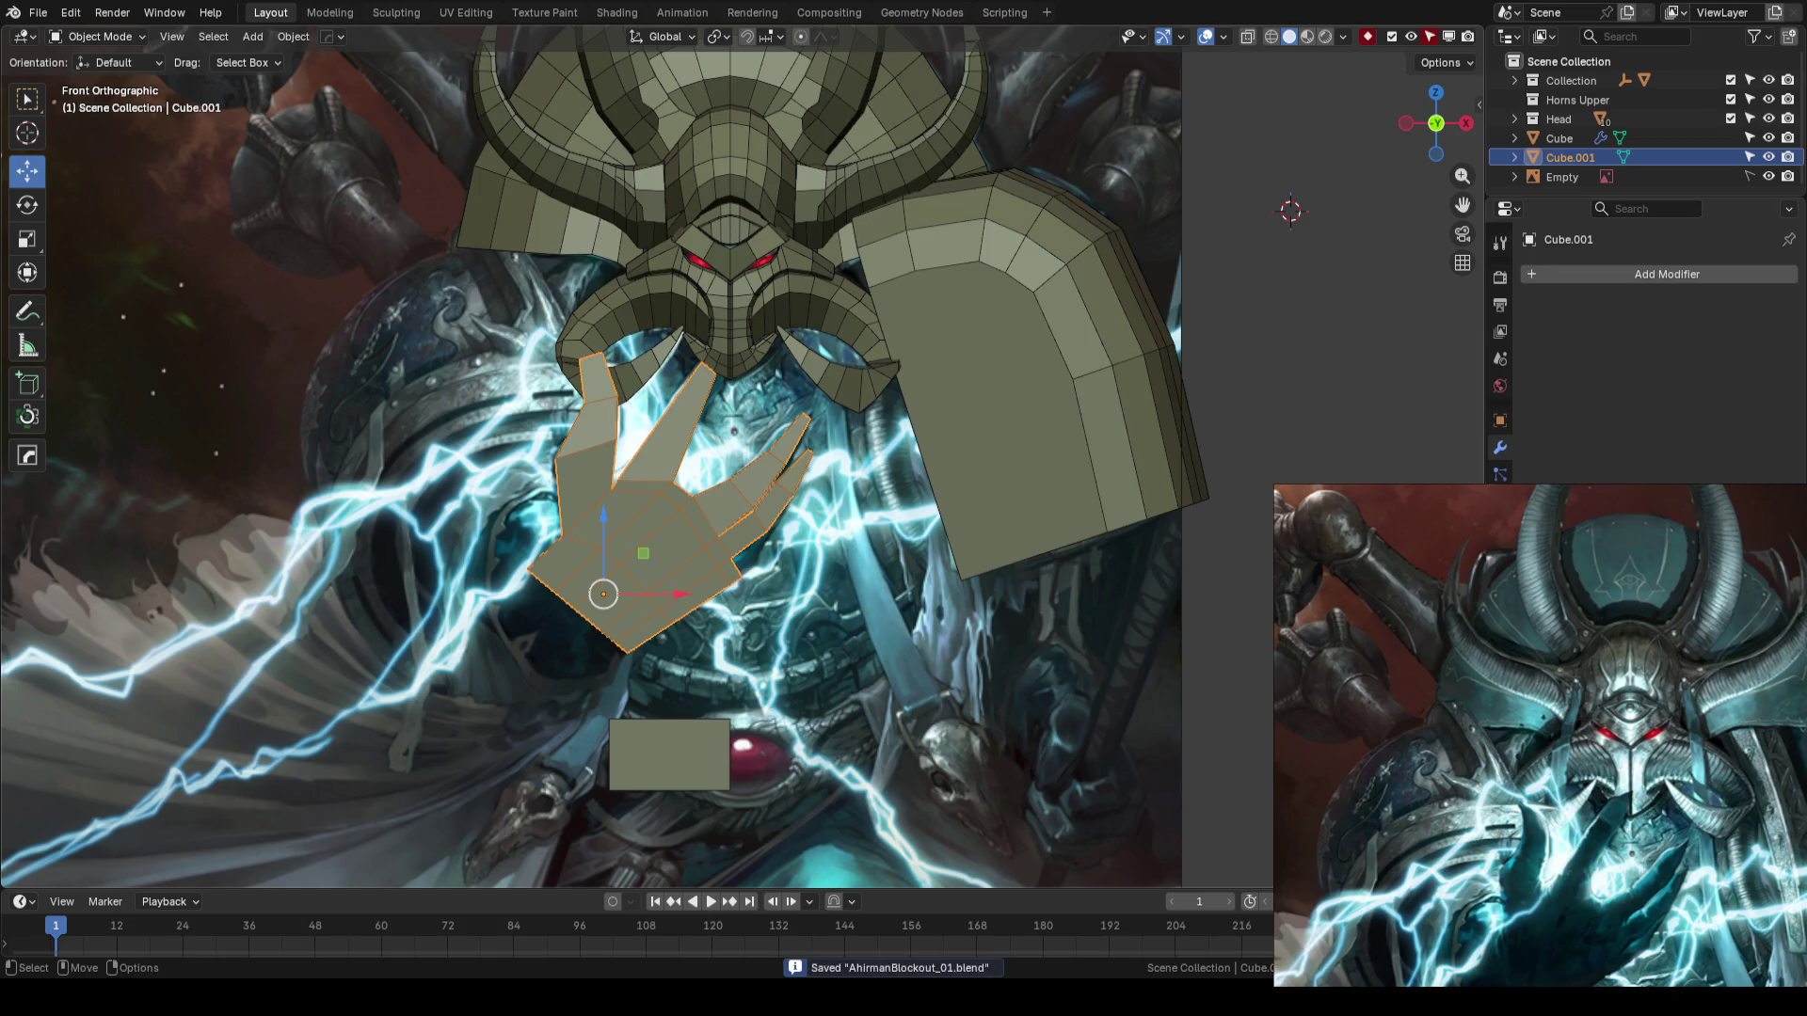